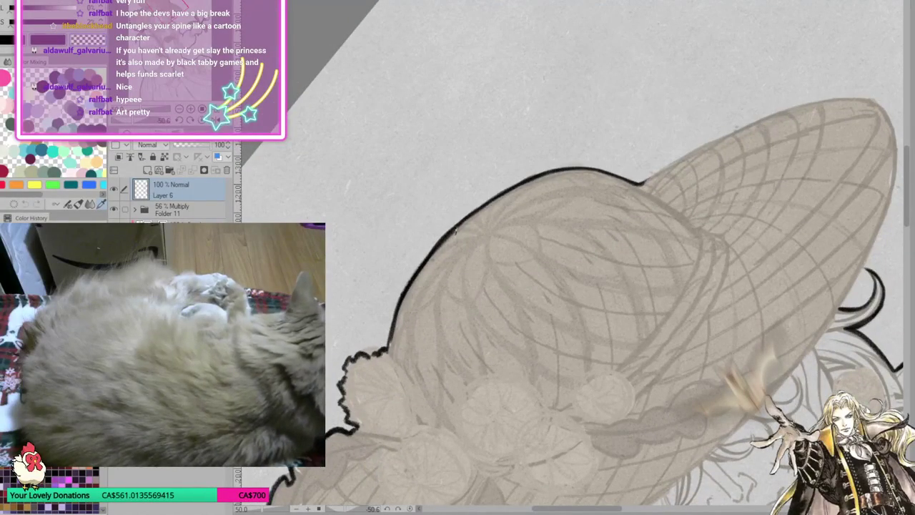
Ink the hat's upper-left outline in black on a temporarily rotated canvas.
{"action": "left_click_drag", "start_coordinate": [679, 368], "coordinate": [500, 229]}
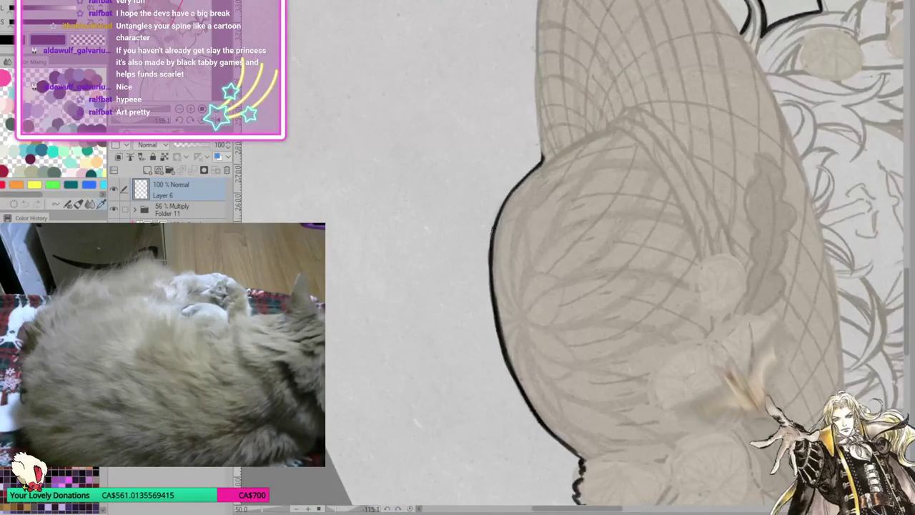
{"action": "left_click_drag", "start_coordinate": [513, 187], "coordinate": [541, 155]}
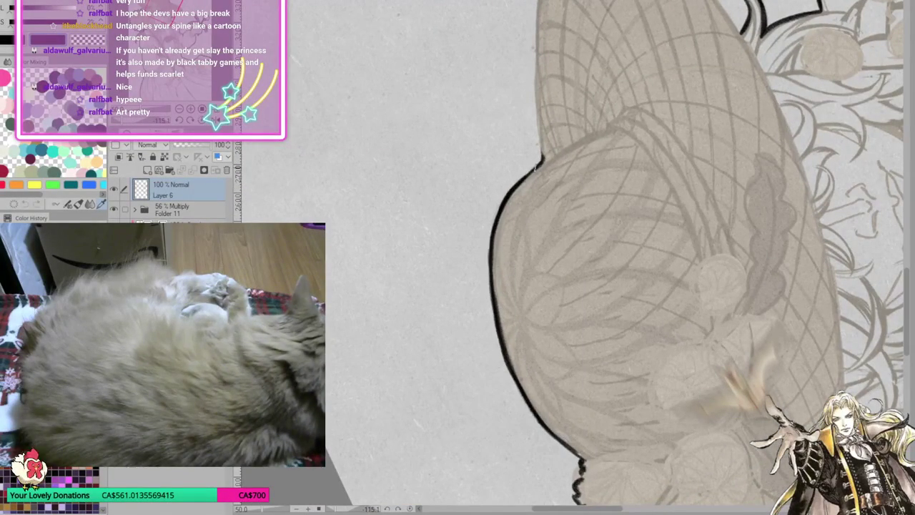
{"action": "key", "text": "ctrl+@"}
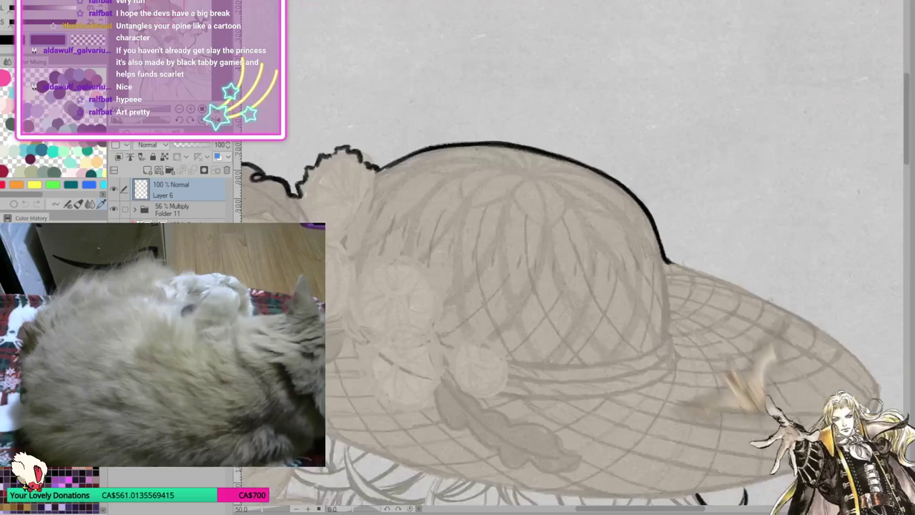
{"action": "key", "text": "ctrl+0"}
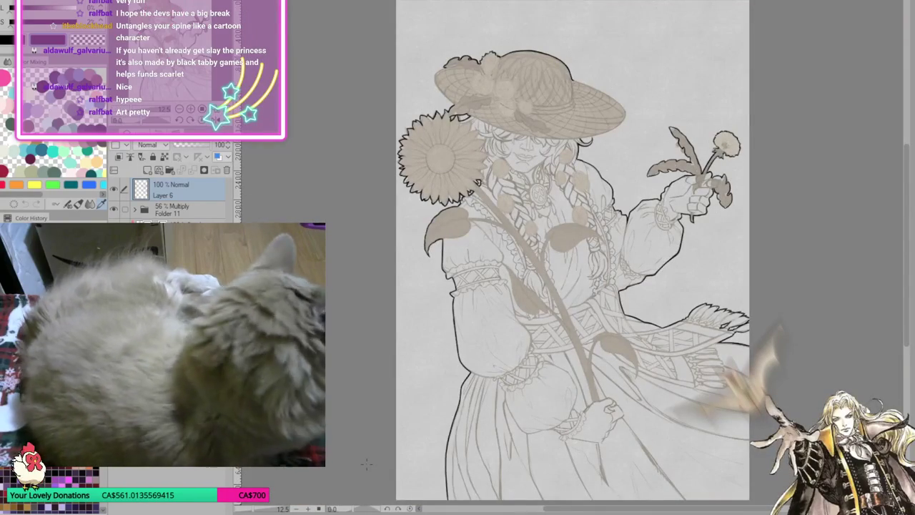
Ink the hat's frilly flower-trimmed edge in black and fit the figure to the window.
{"action": "scroll", "coordinate": [536, 357], "scroll_direction": "down", "scroll_amount": 2}
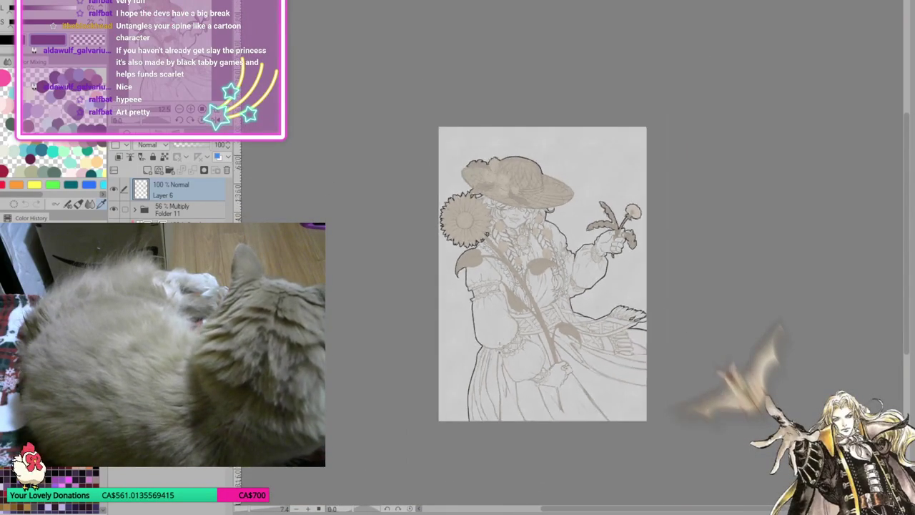
{"action": "scroll", "coordinate": [486, 187], "scroll_direction": "up", "scroll_amount": 2}
{"action": "scroll", "coordinate": [486, 187], "scroll_direction": "up", "scroll_amount": 2}
{"action": "scroll", "coordinate": [486, 188], "scroll_direction": "up", "scroll_amount": 1}
{"action": "scroll", "coordinate": [589, 125], "scroll_direction": "up", "scroll_amount": 1}
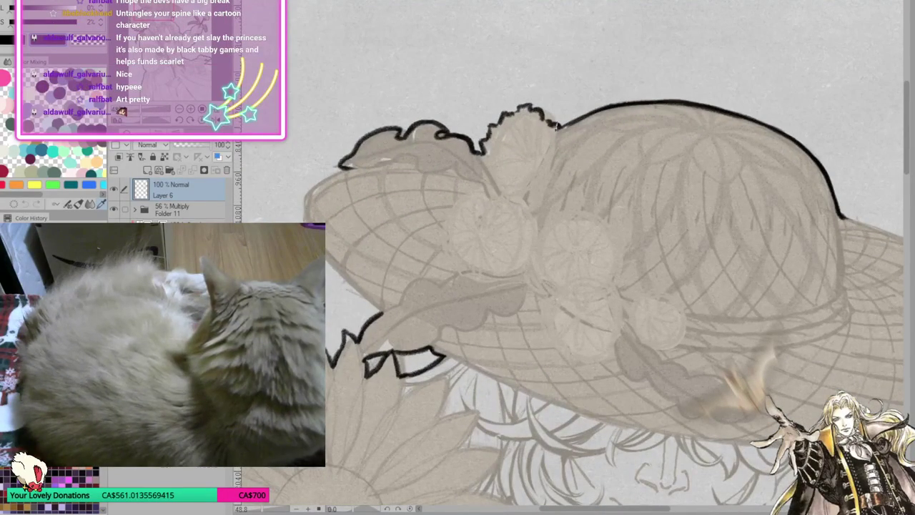
{"action": "mouse_move", "coordinate": [512, 115]}
{"action": "left_mouse_down"}
{"action": "mouse_move", "coordinate": [530, 100]}
{"action": "mouse_move", "coordinate": [517, 110]}
{"action": "mouse_move", "coordinate": [575, 123]}
{"action": "left_mouse_up"}
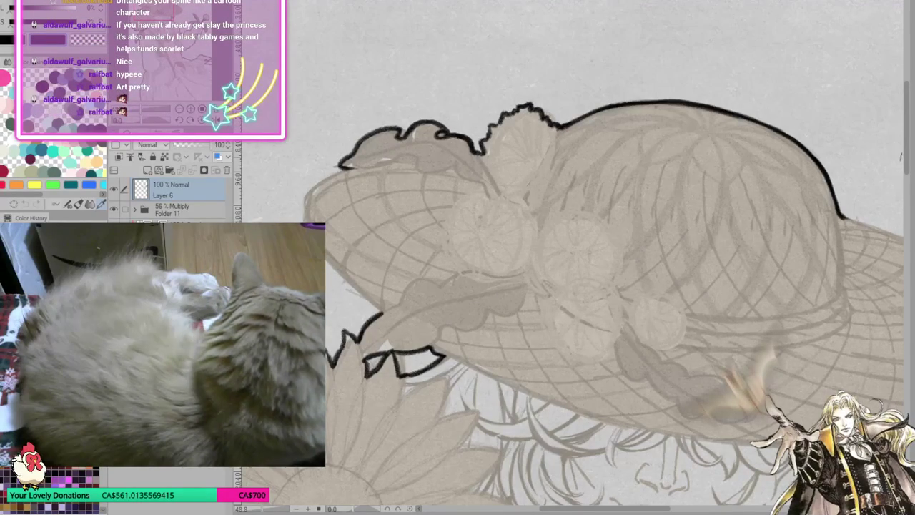
{"action": "key", "text": "ctrl+0"}
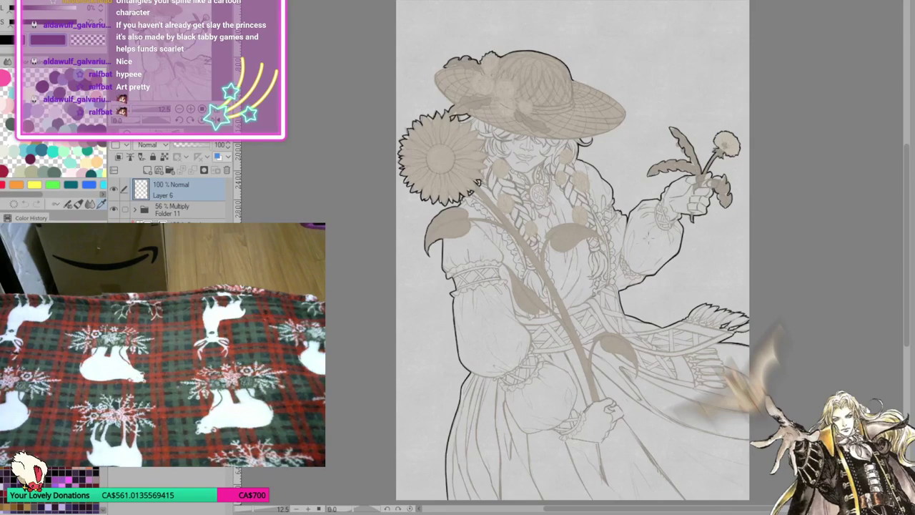
Zoom in on the hat and add Layer 34 above Layer 6, framing the brim.
{"action": "scroll", "coordinate": [532, 381], "scroll_direction": "up", "scroll_amount": 2}
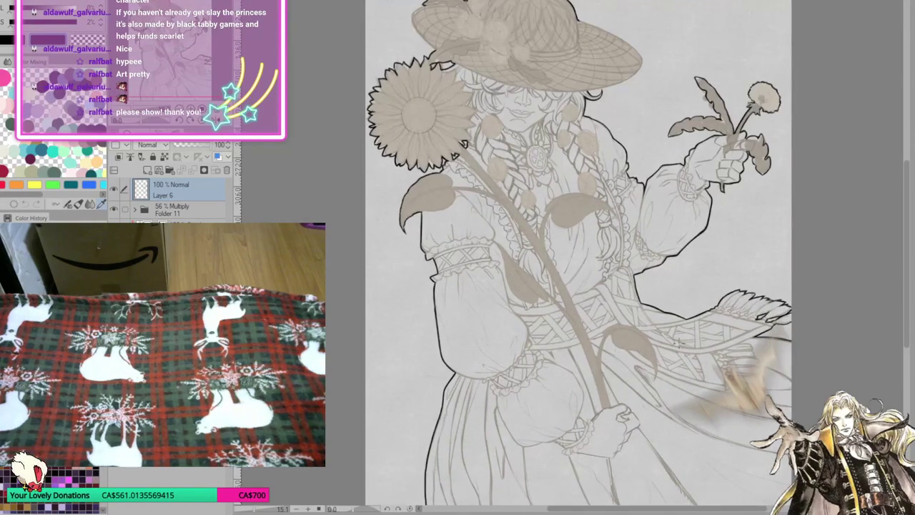
{"action": "scroll", "coordinate": [679, 343], "scroll_direction": "down", "scroll_amount": 4}
{"action": "scroll", "coordinate": [630, 215], "scroll_direction": "up", "scroll_amount": 1}
{"action": "scroll", "coordinate": [622, 165], "scroll_direction": "up", "scroll_amount": 1}
{"action": "scroll", "coordinate": [620, 144], "scroll_direction": "up", "scroll_amount": 2}
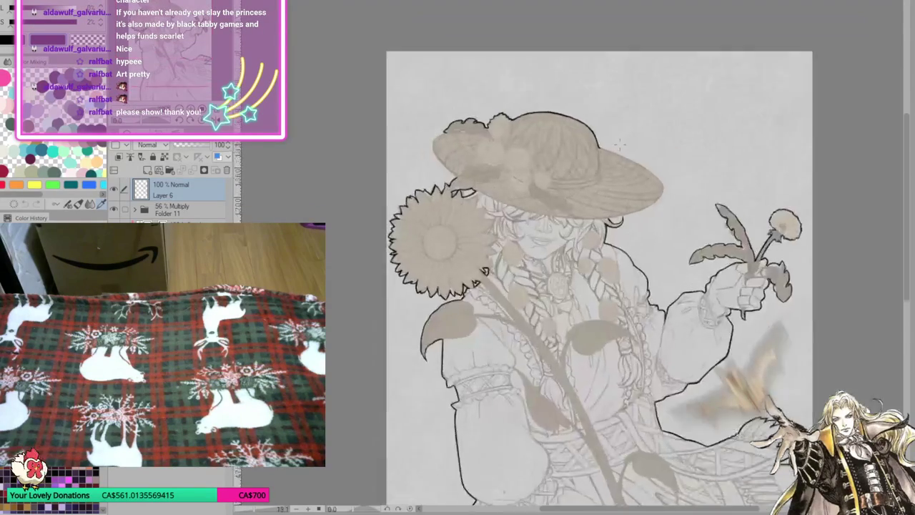
{"action": "scroll", "coordinate": [619, 144], "scroll_direction": "up", "scroll_amount": 3}
{"action": "scroll", "coordinate": [556, 172], "scroll_direction": "up", "scroll_amount": 1}
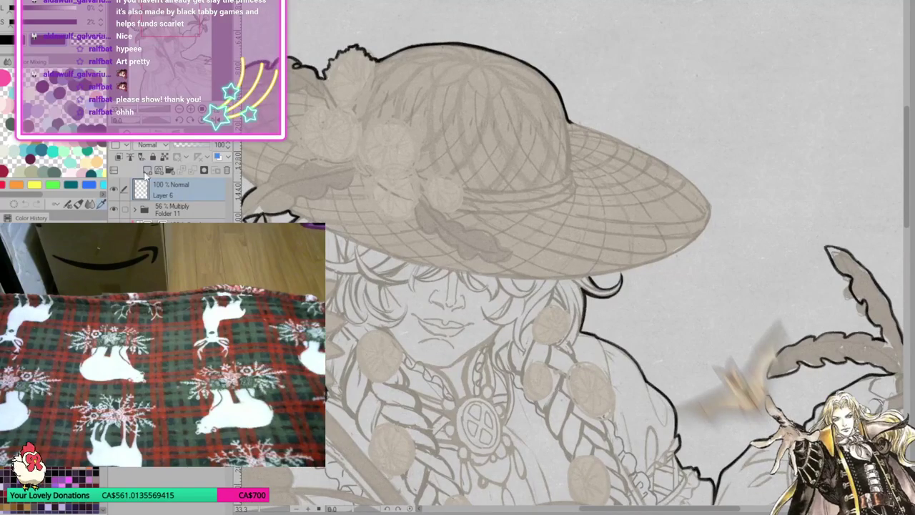
{"action": "key", "text": "ctrl+shift+n"}
{"action": "scroll", "coordinate": [718, 312], "scroll_direction": "up", "scroll_amount": 1}
{"action": "left_click_drag", "start_coordinate": [719, 313], "coordinate": [556, 292]}
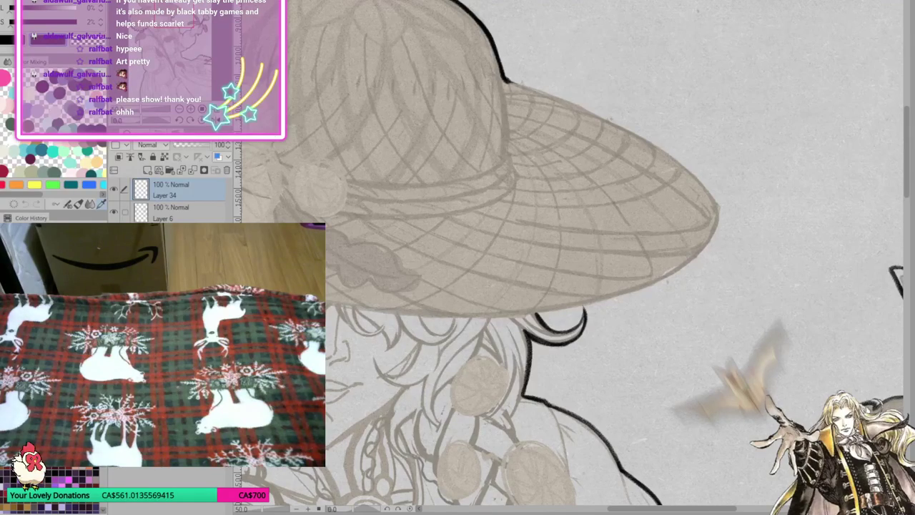
Switch Layer 34's blend mode to Darken and back to Normal.
{"action": "left_click", "coordinate": [148, 144]}
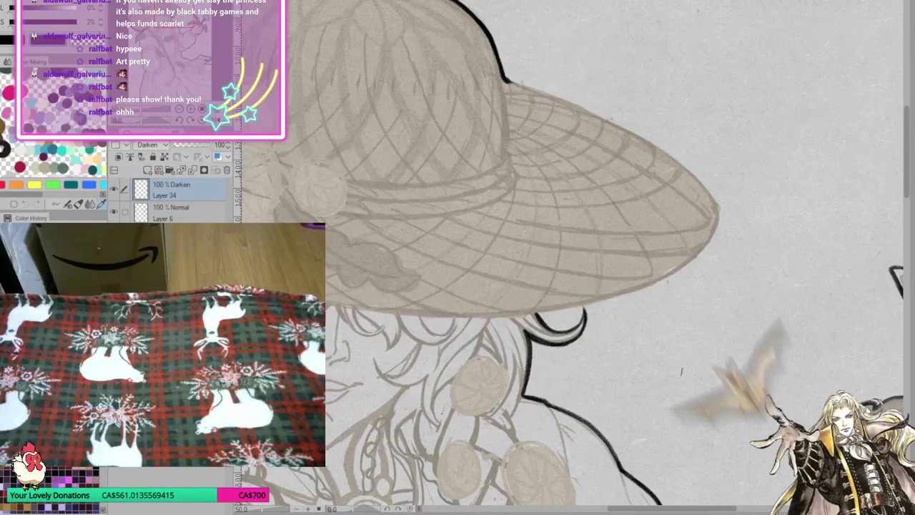
{"action": "scroll", "coordinate": [608, 265], "scroll_direction": "down", "scroll_amount": 3}
{"action": "scroll", "coordinate": [608, 265], "scroll_direction": "down", "scroll_amount": 3}
{"action": "scroll", "coordinate": [607, 264], "scroll_direction": "down", "scroll_amount": 1}
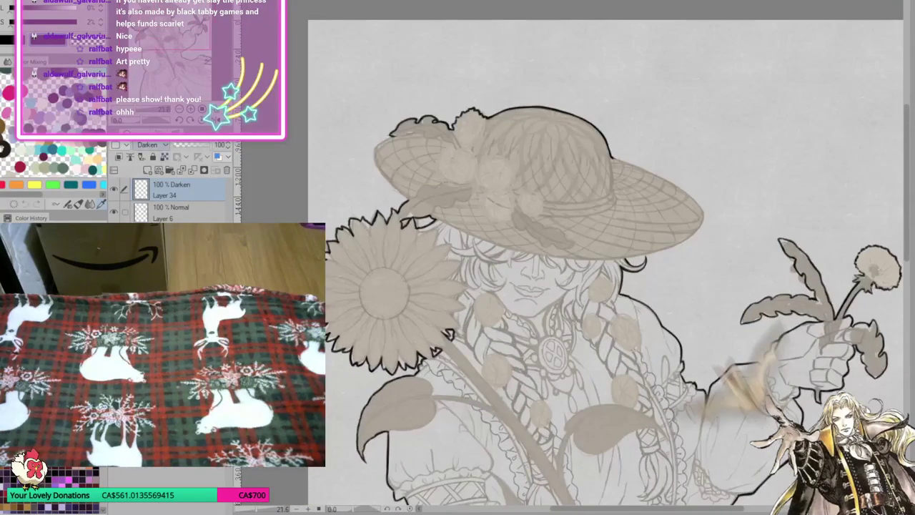
{"action": "scroll", "coordinate": [148, 145], "scroll_direction": "up", "scroll_amount": 1}
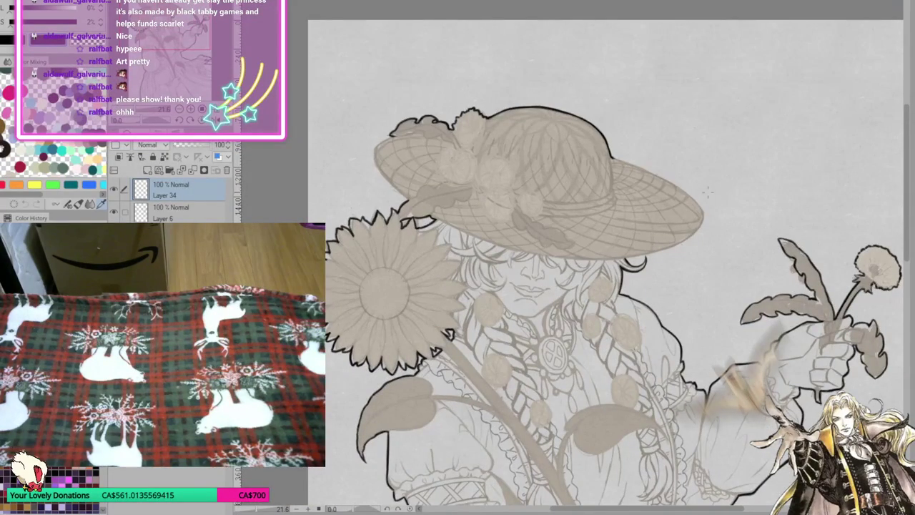
{"action": "scroll", "coordinate": [706, 192], "scroll_direction": "down", "scroll_amount": 1}
{"action": "scroll", "coordinate": [706, 192], "scroll_direction": "up", "scroll_amount": 2}
{"action": "scroll", "coordinate": [706, 191], "scroll_direction": "up", "scroll_amount": 1}
{"action": "scroll", "coordinate": [707, 191], "scroll_direction": "up", "scroll_amount": 1}
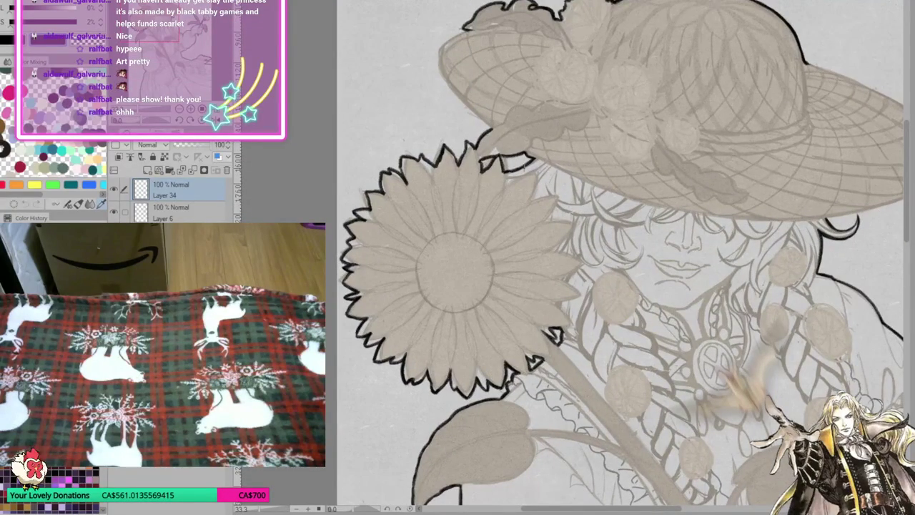
{"action": "scroll", "coordinate": [525, 169], "scroll_direction": "up", "scroll_amount": 1}
{"action": "scroll", "coordinate": [516, 171], "scroll_direction": "up", "scroll_amount": 1}
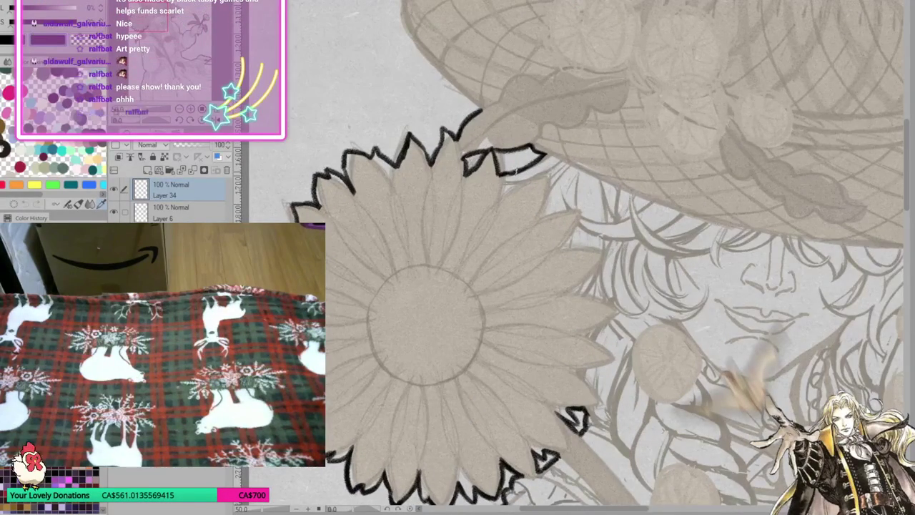
On Layer 6, ink another short stroke along the sunflower's top petal outline.
{"action": "left_click", "coordinate": [172, 209]}
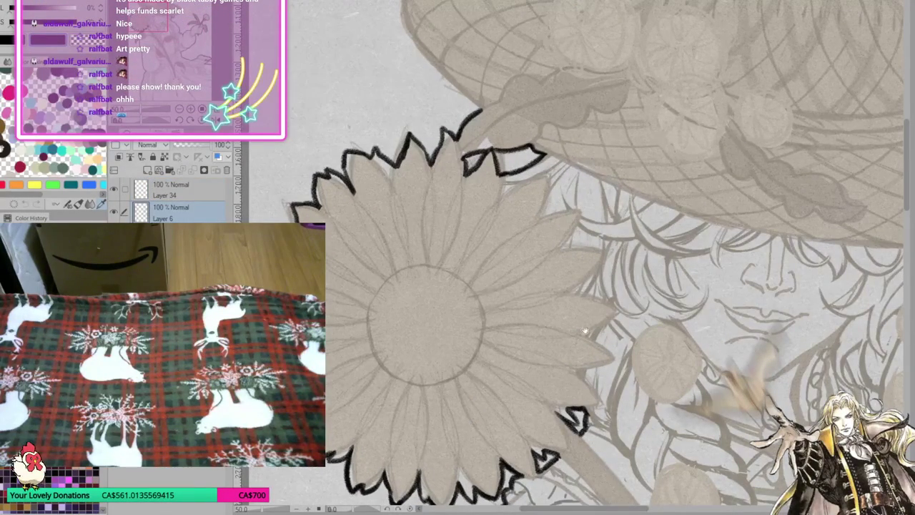
{"action": "left_click_drag", "start_coordinate": [457, 258], "coordinate": [467, 310]}
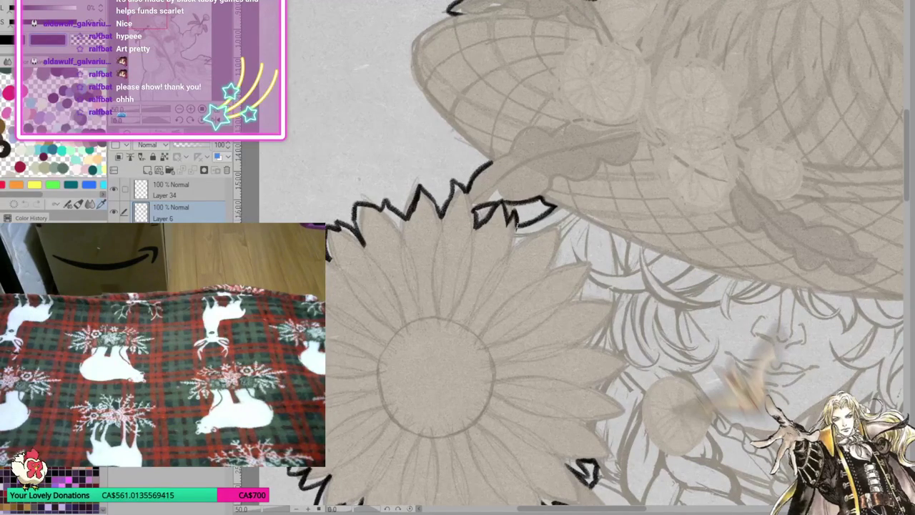
{"action": "left_click_drag", "start_coordinate": [512, 248], "coordinate": [527, 241]}
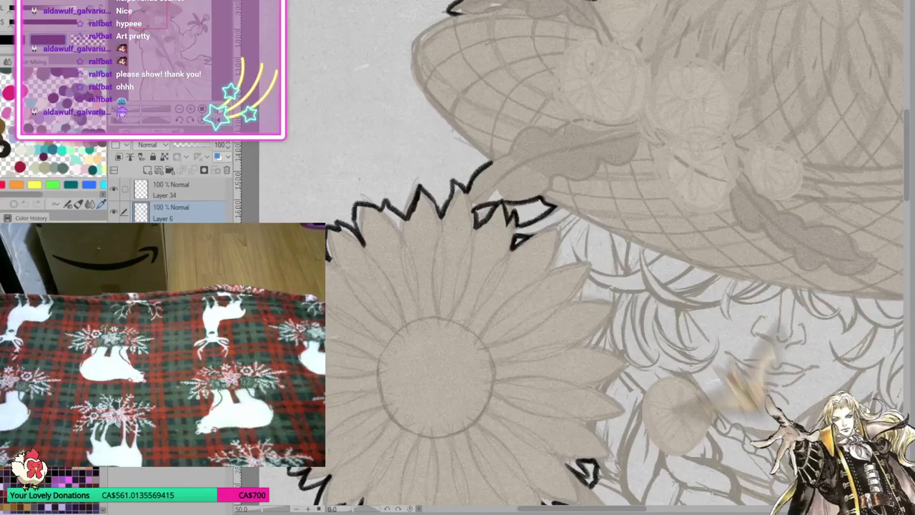
{"action": "key", "text": "ctrl+0"}
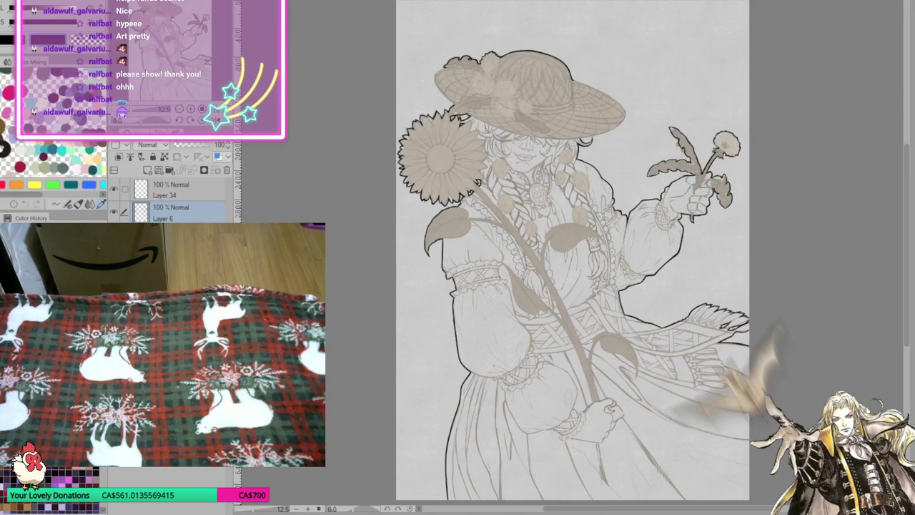
Check the whole figure, make Layer 34 the active layer, and zoom onto the hat and face.
{"action": "scroll", "coordinate": [679, 350], "scroll_direction": "up", "scroll_amount": 1}
{"action": "scroll", "coordinate": [679, 350], "scroll_direction": "up", "scroll_amount": 1}
{"action": "scroll", "coordinate": [679, 350], "scroll_direction": "up", "scroll_amount": 1}
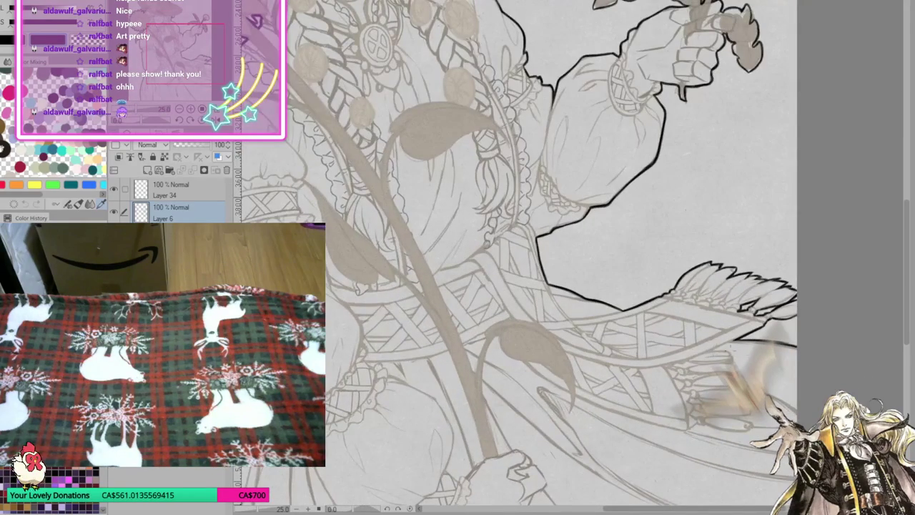
{"action": "scroll", "coordinate": [565, 257], "scroll_direction": "down", "scroll_amount": 2}
{"action": "scroll", "coordinate": [564, 257], "scroll_direction": "up", "scroll_amount": 1}
{"action": "scroll", "coordinate": [565, 257], "scroll_direction": "up", "scroll_amount": 1}
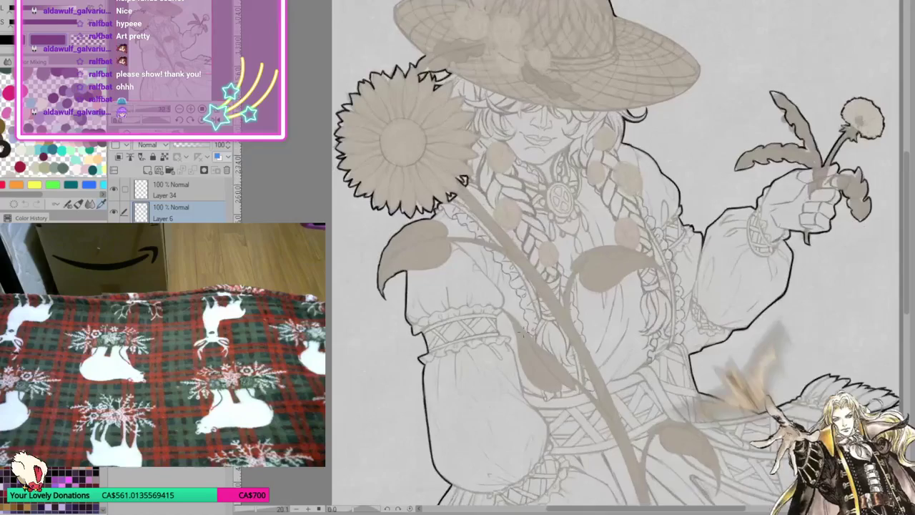
{"action": "scroll", "coordinate": [615, 257], "scroll_direction": "up", "scroll_amount": 1}
{"action": "scroll", "coordinate": [615, 258], "scroll_direction": "up", "scroll_amount": 1}
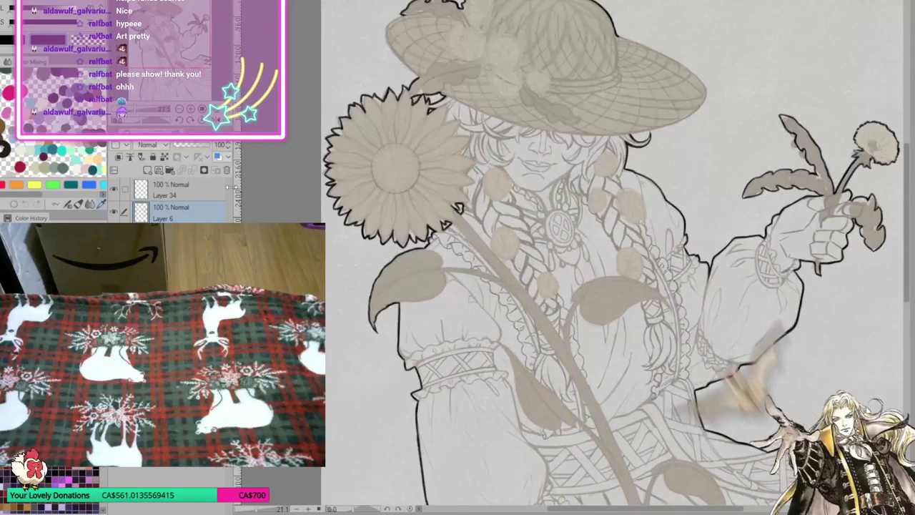
{"action": "left_click", "coordinate": [172, 190]}
{"action": "scroll", "coordinate": [615, 257], "scroll_direction": "up", "scroll_amount": 1}
{"action": "scroll", "coordinate": [615, 257], "scroll_direction": "up", "scroll_amount": 1}
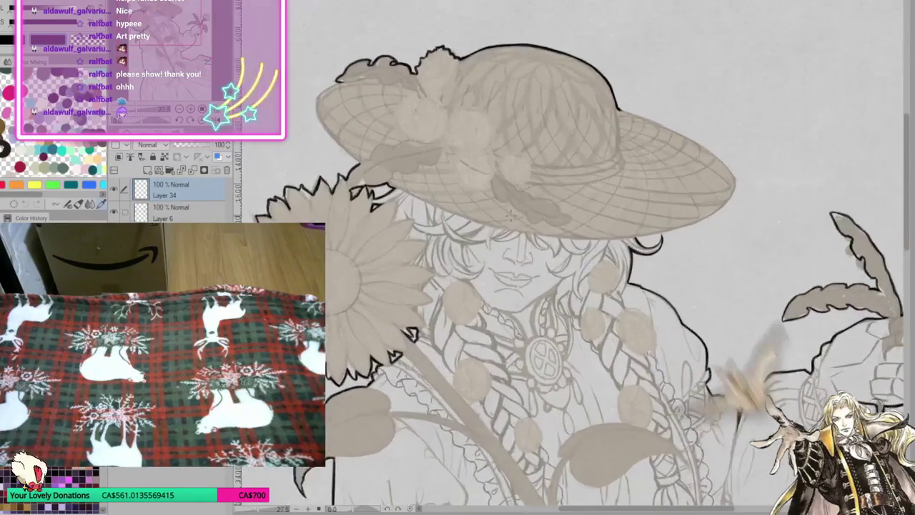
{"action": "scroll", "coordinate": [510, 214], "scroll_direction": "up", "scroll_amount": 1}
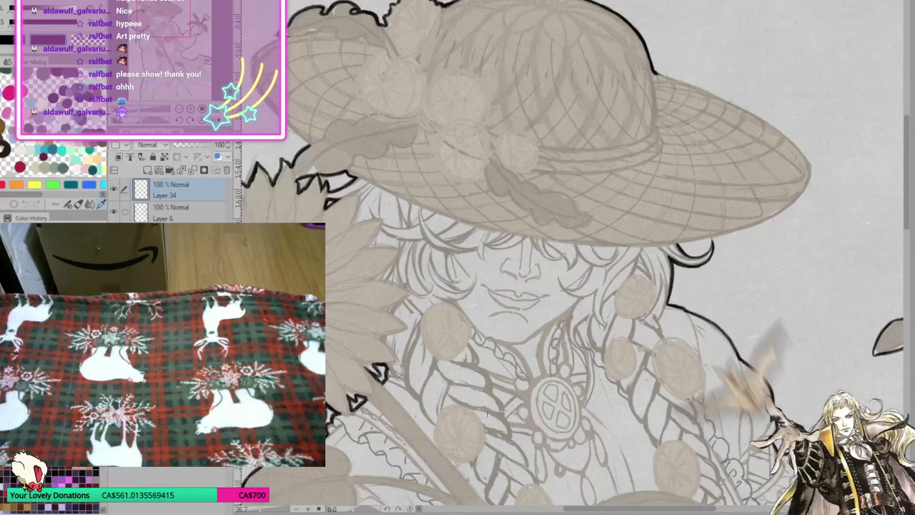
Pan to the hat and pencil a small blue V mark on the brim's lower edge.
{"action": "scroll", "coordinate": [543, 258], "scroll_direction": "up", "scroll_amount": 1}
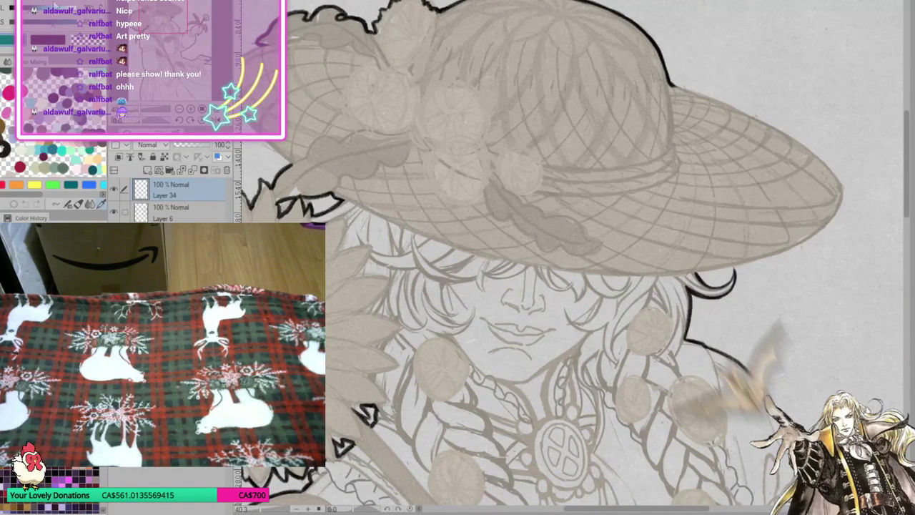
{"action": "left_click_drag", "start_coordinate": [660, 327], "coordinate": [634, 357]}
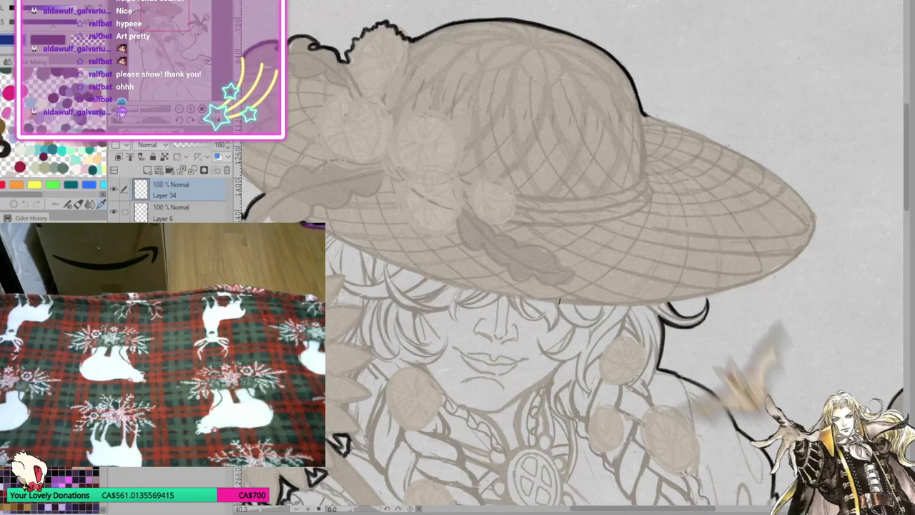
{"action": "left_click_drag", "start_coordinate": [662, 299], "coordinate": [652, 307]}
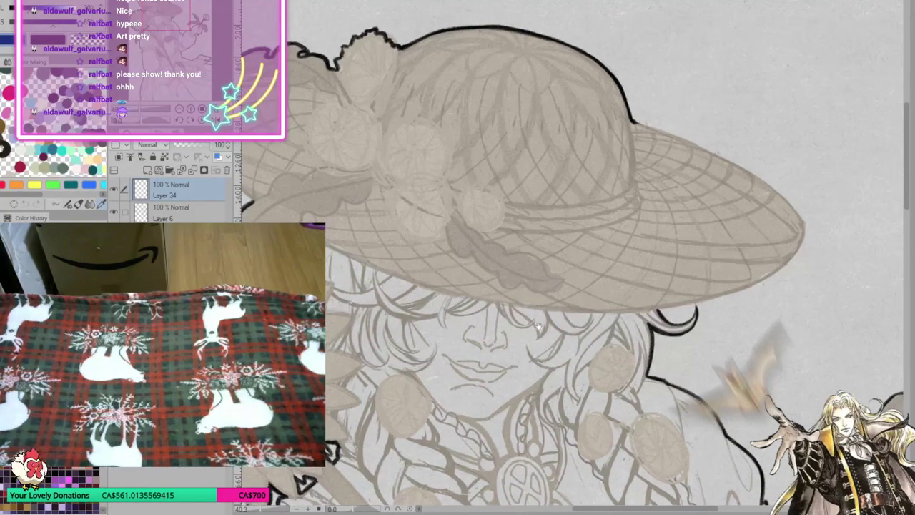
{"action": "mouse_move", "coordinate": [460, 276]}
{"action": "left_mouse_down"}
{"action": "mouse_move", "coordinate": [463, 289]}
{"action": "mouse_move", "coordinate": [488, 280]}
{"action": "left_mouse_up"}
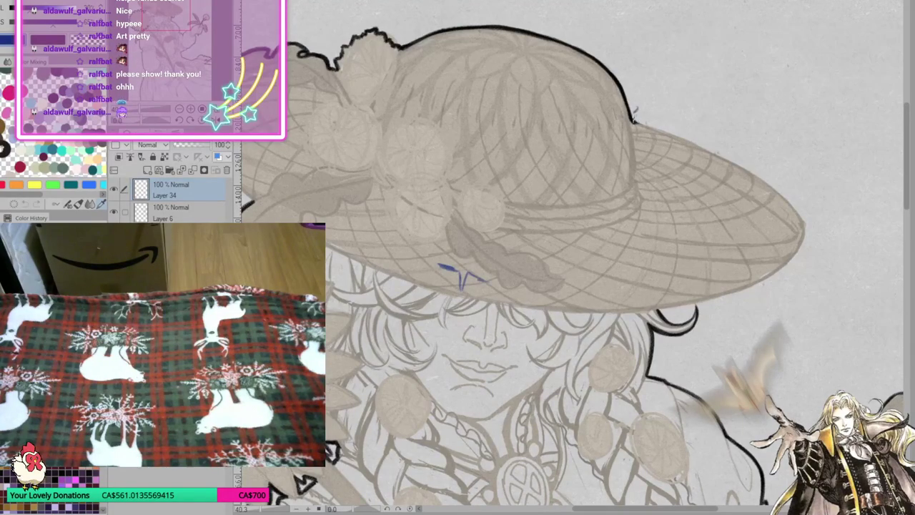
Sketch blue strokes over the crown's right edge and the brim's lower and right edges, undoing the last.
{"action": "mouse_move", "coordinate": [634, 123]}
{"action": "left_mouse_down"}
{"action": "mouse_move", "coordinate": [653, 104]}
{"action": "mouse_move", "coordinate": [656, 127]}
{"action": "mouse_move", "coordinate": [666, 115]}
{"action": "mouse_move", "coordinate": [770, 163]}
{"action": "mouse_move", "coordinate": [801, 192]}
{"action": "mouse_move", "coordinate": [803, 212]}
{"action": "mouse_move", "coordinate": [789, 238]}
{"action": "left_mouse_up"}
{"action": "mouse_move", "coordinate": [498, 283]}
{"action": "left_mouse_down"}
{"action": "mouse_move", "coordinate": [615, 292]}
{"action": "mouse_move", "coordinate": [737, 271]}
{"action": "mouse_move", "coordinate": [799, 226]}
{"action": "mouse_move", "coordinate": [804, 190]}
{"action": "mouse_move", "coordinate": [799, 252]}
{"action": "left_mouse_up"}
{"action": "left_click_drag", "start_coordinate": [821, 200], "coordinate": [802, 246]}
{"action": "mouse_move", "coordinate": [791, 175]}
{"action": "left_mouse_down"}
{"action": "mouse_move", "coordinate": [819, 202]}
{"action": "mouse_move", "coordinate": [777, 244]}
{"action": "mouse_move", "coordinate": [804, 228]}
{"action": "left_mouse_up"}
{"action": "key", "text": "ctrl+z"}
{"action": "key", "text": "ctrl+z"}
{"action": "key", "text": "ctrl+z"}
{"action": "key", "text": "ctrl+z"}
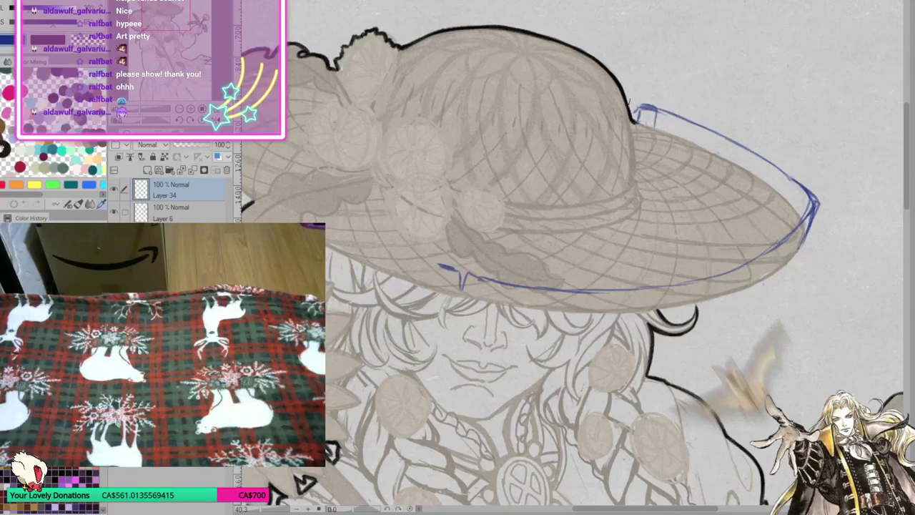
Draw a blue construction line up the hat's left edge on a rotated canvas.
{"action": "left_click_drag", "start_coordinate": [413, 170], "coordinate": [535, 206]}
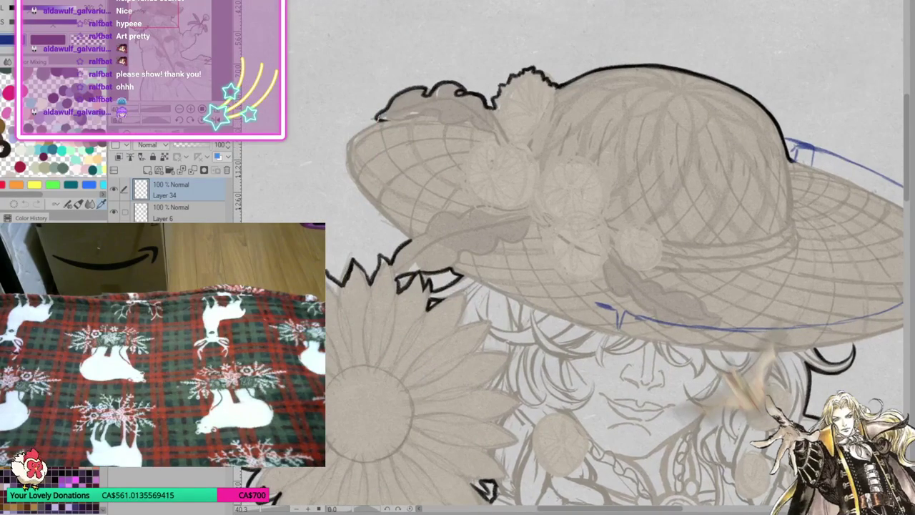
{"action": "left_click_drag", "start_coordinate": [579, 167], "coordinate": [569, 165]}
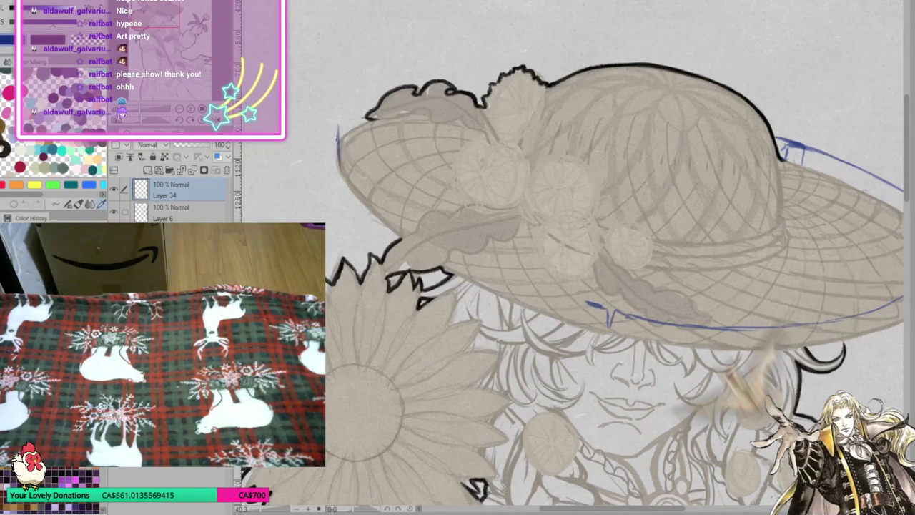
{"action": "mouse_move", "coordinate": [557, 245]}
{"action": "left_mouse_down"}
{"action": "mouse_move", "coordinate": [460, 228]}
{"action": "mouse_move", "coordinate": [542, 261]}
{"action": "left_mouse_up"}
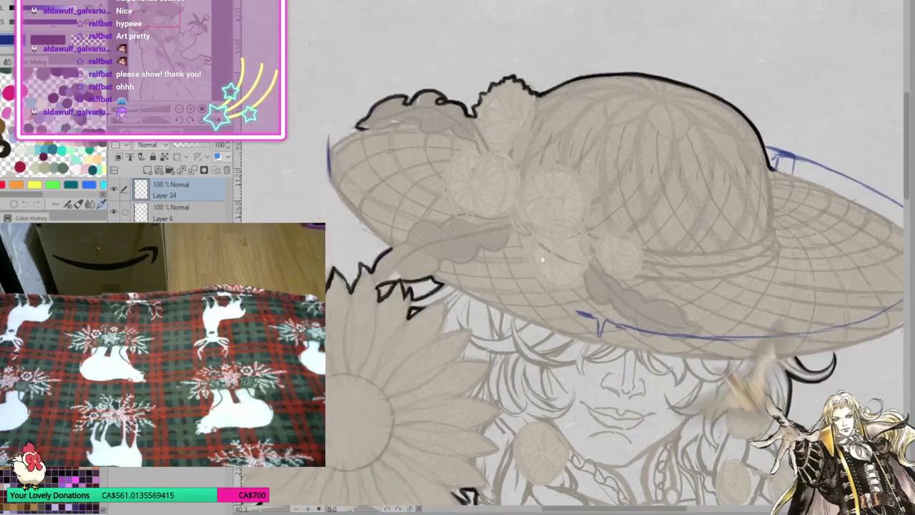
{"action": "left_click_drag", "start_coordinate": [643, 303], "coordinate": [543, 420]}
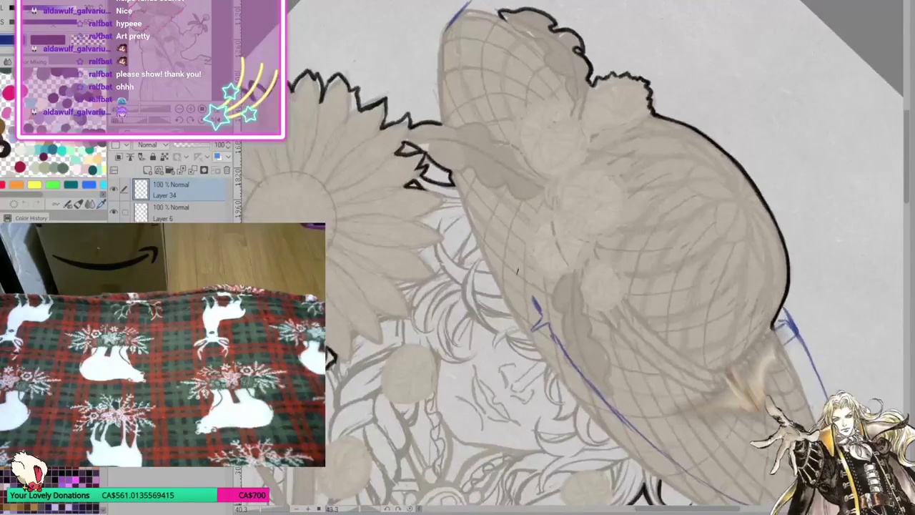
{"action": "left_click_drag", "start_coordinate": [539, 312], "coordinate": [485, 203]}
{"action": "mouse_move", "coordinate": [504, 245]}
{"action": "left_mouse_down"}
{"action": "mouse_move", "coordinate": [463, 112]}
{"action": "mouse_move", "coordinate": [457, 75]}
{"action": "mouse_move", "coordinate": [470, 1]}
{"action": "left_mouse_up"}
{"action": "left_click_drag", "start_coordinate": [544, 215], "coordinate": [772, 241]}
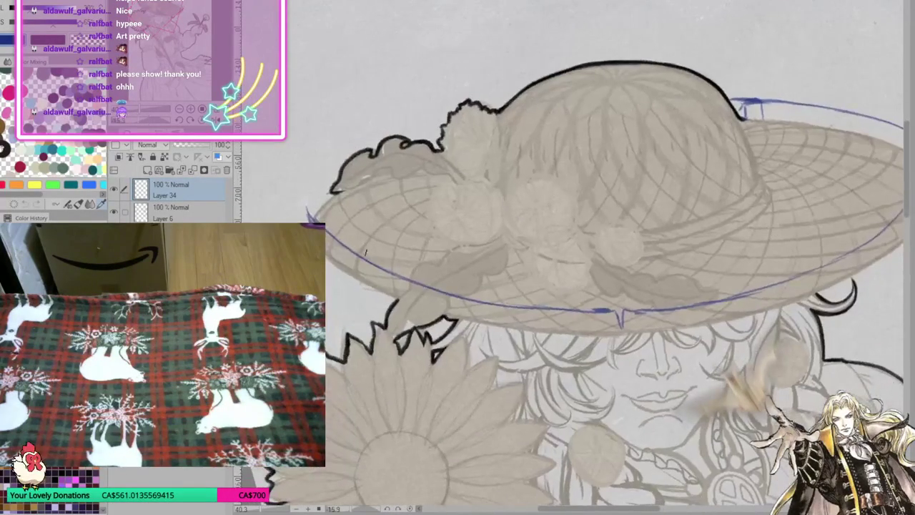
Trace the brim's upper-left curve in blue.
{"action": "mouse_move", "coordinate": [314, 217]}
{"action": "left_mouse_down"}
{"action": "mouse_move", "coordinate": [310, 188]}
{"action": "mouse_move", "coordinate": [365, 158]}
{"action": "left_mouse_up"}
{"action": "left_click_drag", "start_coordinate": [305, 200], "coordinate": [369, 154]}
{"action": "left_click_drag", "start_coordinate": [317, 181], "coordinate": [440, 136]}
{"action": "left_click_drag", "start_coordinate": [380, 151], "coordinate": [481, 132]}
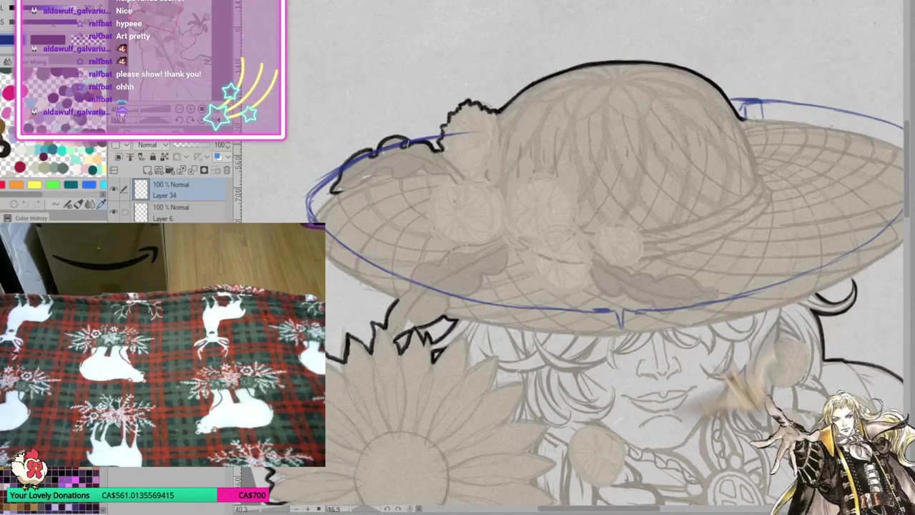
{"action": "left_click_drag", "start_coordinate": [426, 139], "coordinate": [518, 131]}
{"action": "left_click_drag", "start_coordinate": [458, 133], "coordinate": [515, 129]}
{"action": "left_click_drag", "start_coordinate": [377, 156], "coordinate": [401, 148]}
Extend the lower-left brim and draw a long blue line down the hat's side.
{"action": "mouse_move", "coordinate": [306, 205]}
{"action": "left_mouse_down"}
{"action": "mouse_move", "coordinate": [310, 223]}
{"action": "mouse_move", "coordinate": [374, 284]}
{"action": "left_mouse_up"}
{"action": "left_click_drag", "start_coordinate": [327, 253], "coordinate": [413, 298]}
{"action": "left_click_drag", "start_coordinate": [615, 215], "coordinate": [715, 358]}
{"action": "mouse_move", "coordinate": [502, 69]}
{"action": "left_mouse_down"}
{"action": "mouse_move", "coordinate": [486, 236]}
{"action": "mouse_move", "coordinate": [522, 399]}
{"action": "left_mouse_up"}
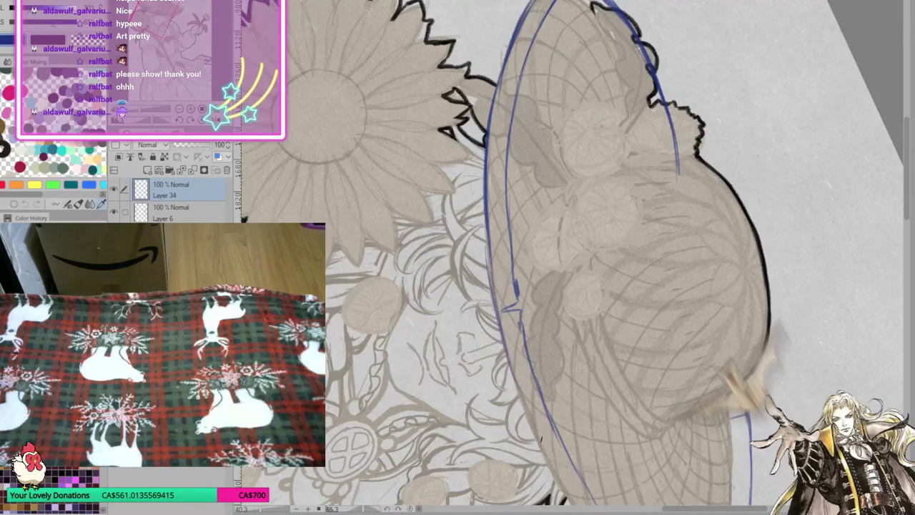
{"action": "mouse_move", "coordinate": [615, 214]}
{"action": "left_mouse_down"}
{"action": "mouse_move", "coordinate": [788, 328]}
{"action": "mouse_move", "coordinate": [644, 301]}
{"action": "left_mouse_up"}
Draw the lower brim line up the right side and darken the right brim lines.
{"action": "mouse_move", "coordinate": [509, 322]}
{"action": "left_mouse_down"}
{"action": "mouse_move", "coordinate": [528, 339]}
{"action": "mouse_move", "coordinate": [577, 333]}
{"action": "mouse_move", "coordinate": [691, 286]}
{"action": "mouse_move", "coordinate": [725, 256]}
{"action": "left_mouse_up"}
{"action": "left_click_drag", "start_coordinate": [671, 293], "coordinate": [756, 236]}
{"action": "mouse_move", "coordinate": [722, 261]}
{"action": "left_mouse_down"}
{"action": "mouse_move", "coordinate": [779, 207]}
{"action": "mouse_move", "coordinate": [793, 179]}
{"action": "mouse_move", "coordinate": [791, 118]}
{"action": "mouse_move", "coordinate": [762, 193]}
{"action": "left_mouse_up"}
{"action": "mouse_move", "coordinate": [791, 153]}
{"action": "left_mouse_down"}
{"action": "mouse_move", "coordinate": [781, 109]}
{"action": "mouse_move", "coordinate": [793, 110]}
{"action": "mouse_move", "coordinate": [798, 166]}
{"action": "left_mouse_up"}
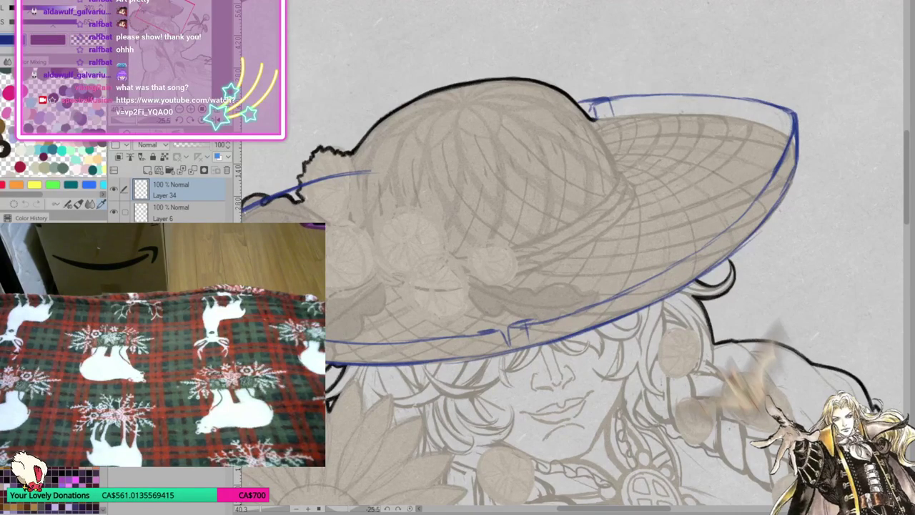
Reset the canvas rotation and draw a blue line along the brim's top edge.
{"action": "scroll", "coordinate": [494, 299], "scroll_direction": "down", "scroll_amount": 5}
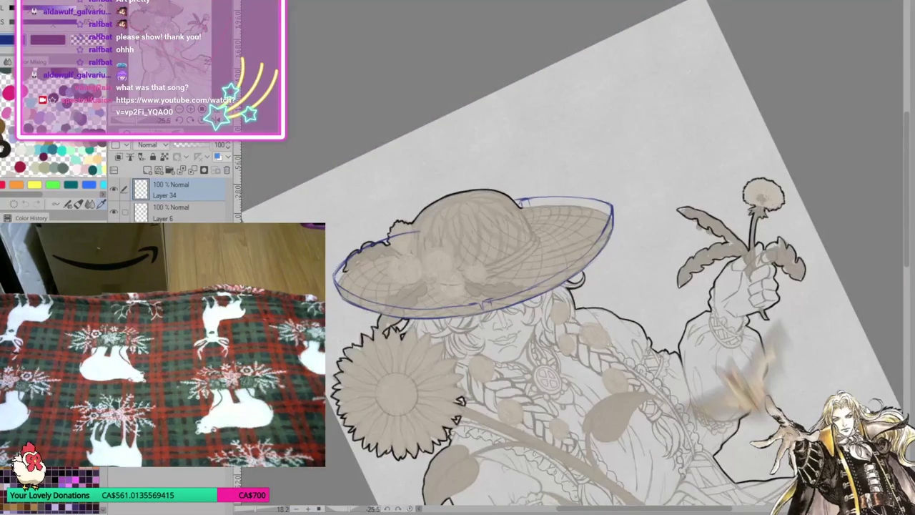
{"action": "key", "text": "ctrl+at"}
{"action": "scroll", "coordinate": [493, 200], "scroll_direction": "up", "scroll_amount": 2}
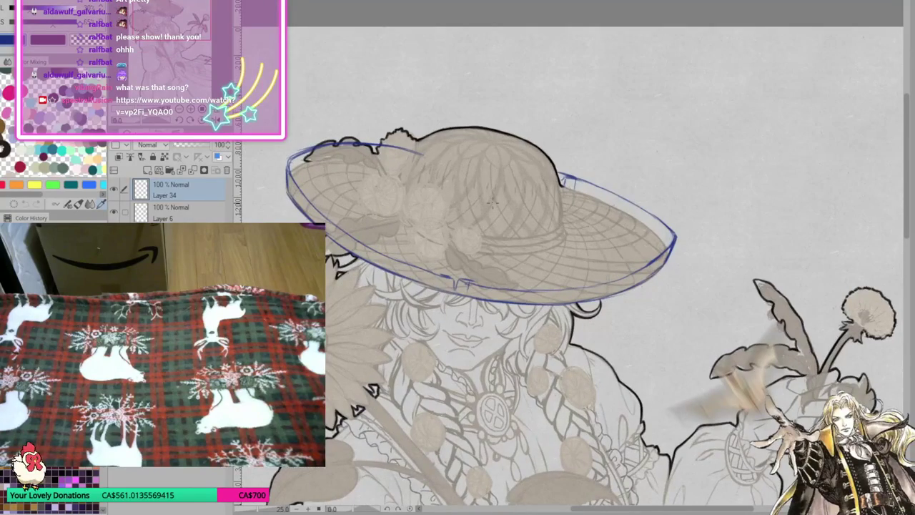
{"action": "left_click_drag", "start_coordinate": [321, 146], "coordinate": [441, 143]}
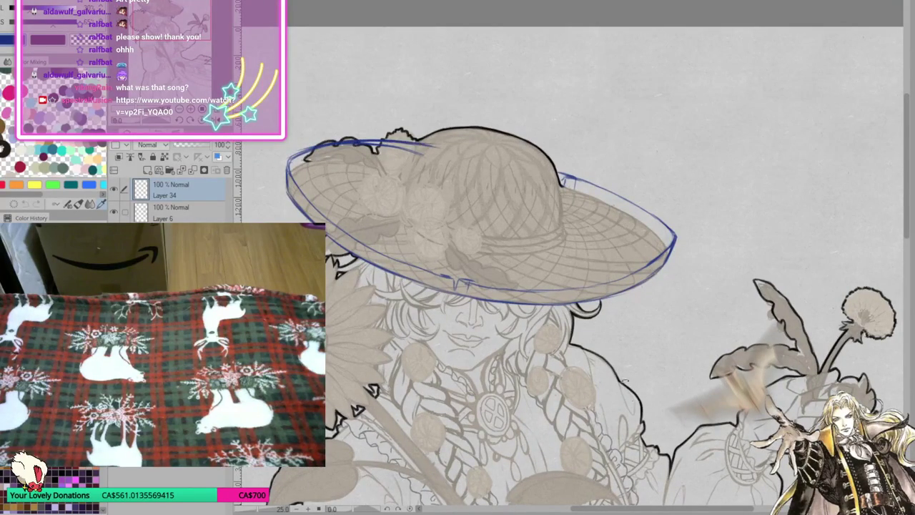
Tilt the canvas and refine the brim's upper-left edge with blue pencil strokes.
{"action": "left_click_drag", "start_coordinate": [715, 215], "coordinate": [643, 107]}
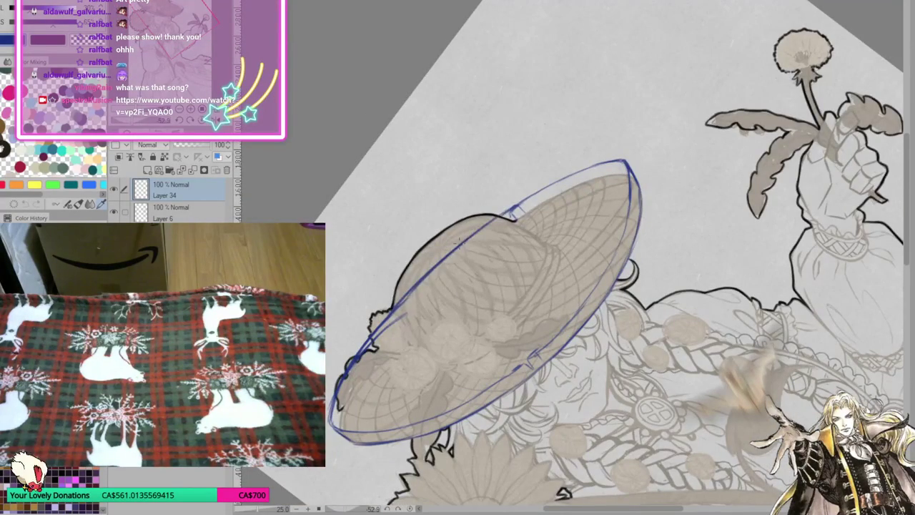
{"action": "left_click_drag", "start_coordinate": [486, 225], "coordinate": [510, 185]}
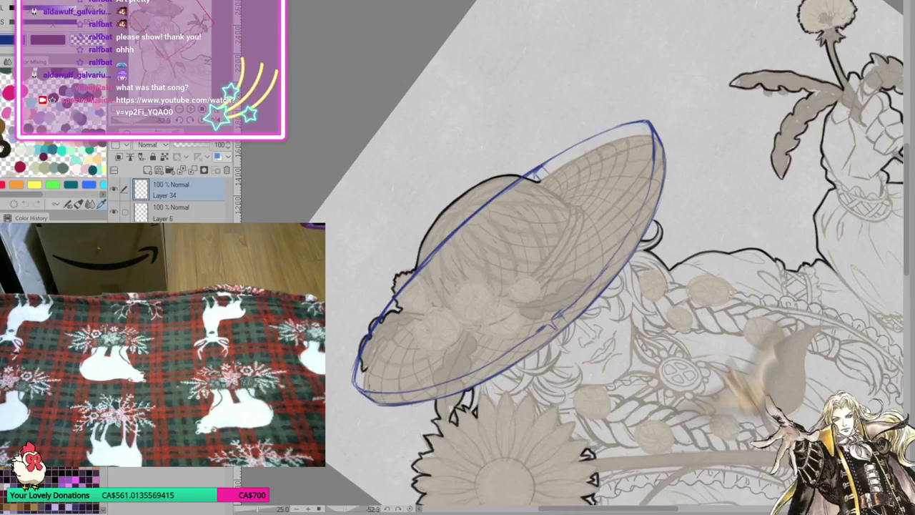
{"action": "mouse_move", "coordinate": [366, 390]}
{"action": "left_mouse_down"}
{"action": "mouse_move", "coordinate": [368, 363]}
{"action": "mouse_move", "coordinate": [401, 311]}
{"action": "left_mouse_up"}
{"action": "left_click_drag", "start_coordinate": [380, 344], "coordinate": [465, 247]}
{"action": "left_click_drag", "start_coordinate": [402, 311], "coordinate": [492, 222]}
{"action": "left_click_drag", "start_coordinate": [438, 275], "coordinate": [539, 184]}
{"action": "mouse_move", "coordinate": [471, 240]}
{"action": "left_mouse_down"}
{"action": "mouse_move", "coordinate": [557, 168]}
{"action": "mouse_move", "coordinate": [619, 142]}
{"action": "left_mouse_up"}
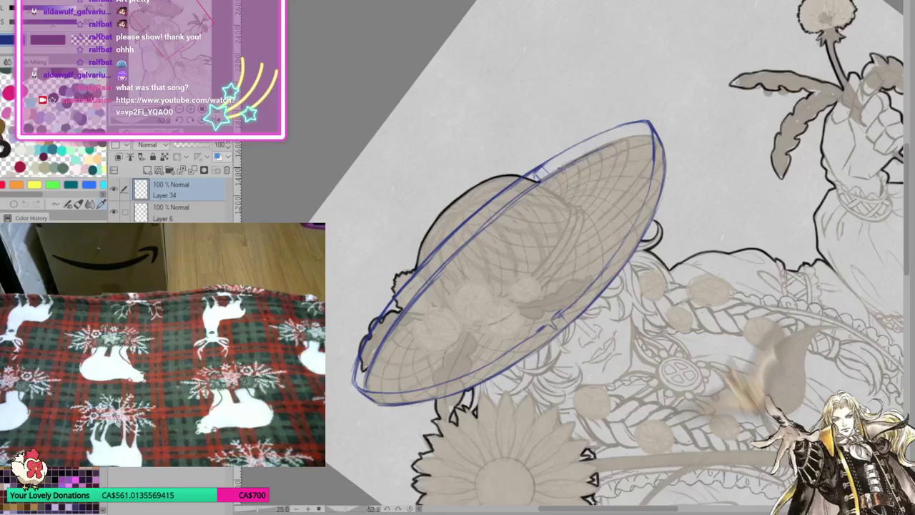
{"action": "mouse_move", "coordinate": [577, 161]}
{"action": "left_mouse_down"}
{"action": "mouse_move", "coordinate": [640, 136]}
{"action": "mouse_move", "coordinate": [658, 143]}
{"action": "mouse_move", "coordinate": [653, 120]}
{"action": "left_mouse_up"}
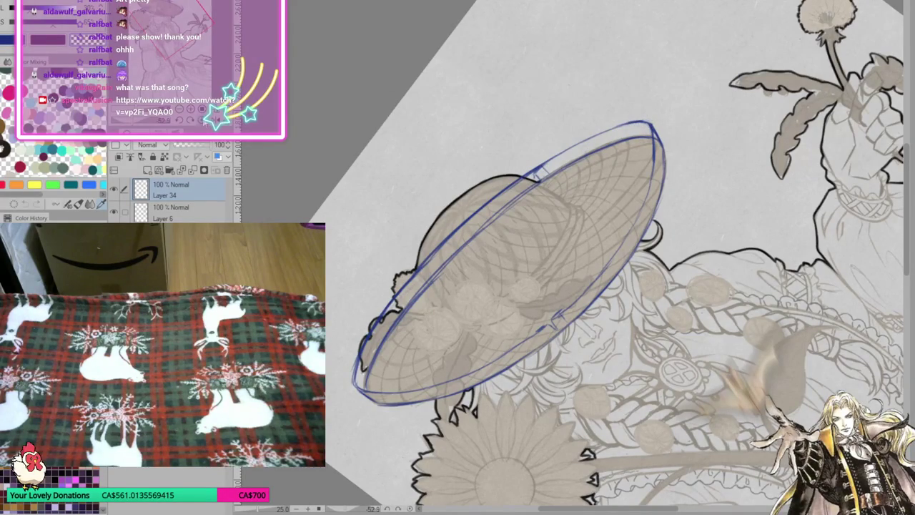
Trace the brim's top-left, left and lower-left edges in blue.
{"action": "key", "text": "ctrl+@"}
{"action": "left_click_drag", "start_coordinate": [336, 157], "coordinate": [370, 142]}
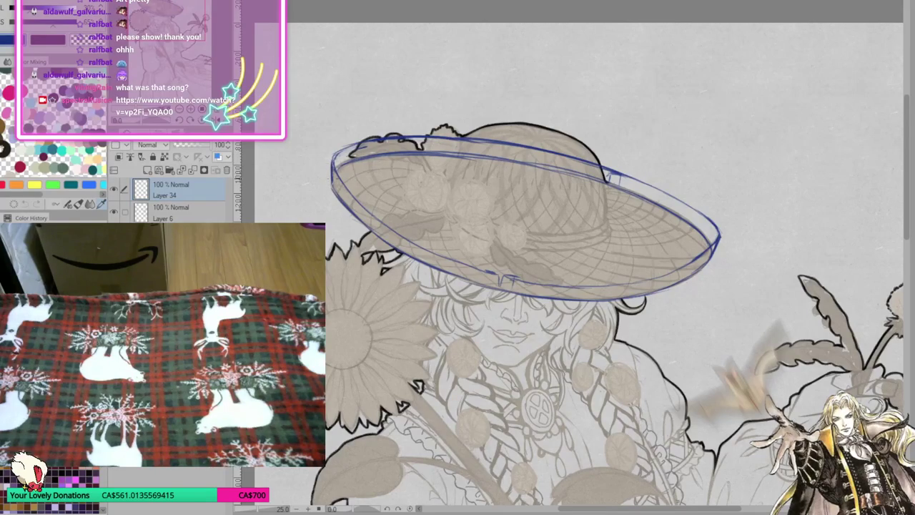
{"action": "mouse_move", "coordinate": [330, 168]}
{"action": "left_mouse_down"}
{"action": "mouse_move", "coordinate": [335, 195]}
{"action": "mouse_move", "coordinate": [333, 151]}
{"action": "mouse_move", "coordinate": [374, 137]}
{"action": "left_mouse_up"}
{"action": "left_click_drag", "start_coordinate": [516, 247], "coordinate": [347, 350]}
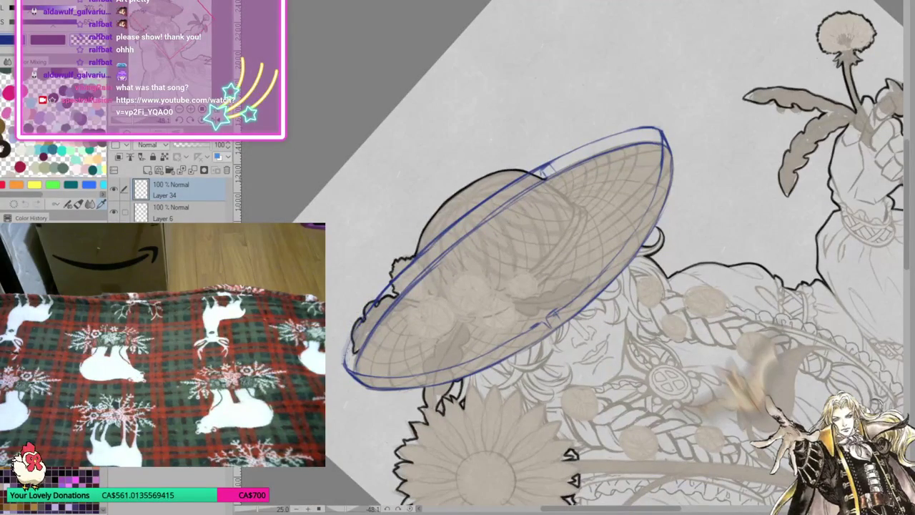
{"action": "left_click_drag", "start_coordinate": [343, 367], "coordinate": [389, 286]}
Start blue construction curves on the left and right sides of the hat crown.
{"action": "key", "text": "ctrl+0"}
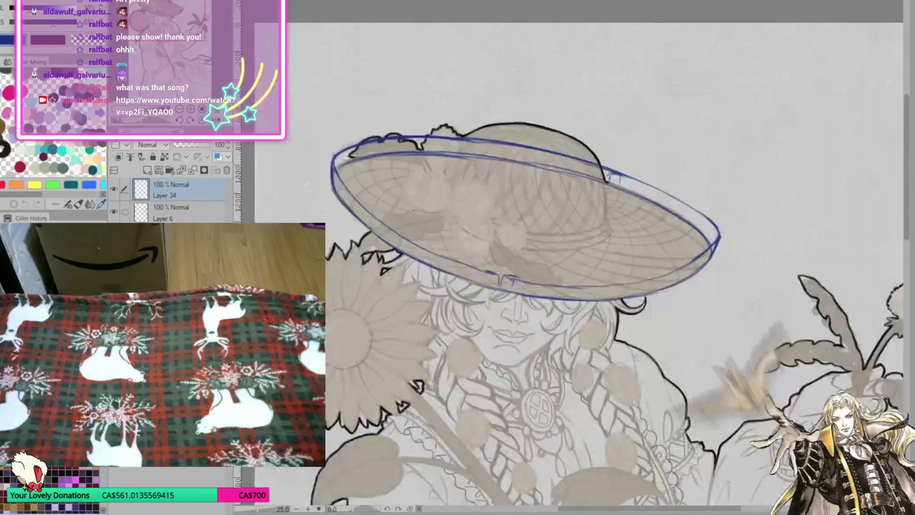
{"action": "left_click_drag", "start_coordinate": [461, 138], "coordinate": [440, 177]}
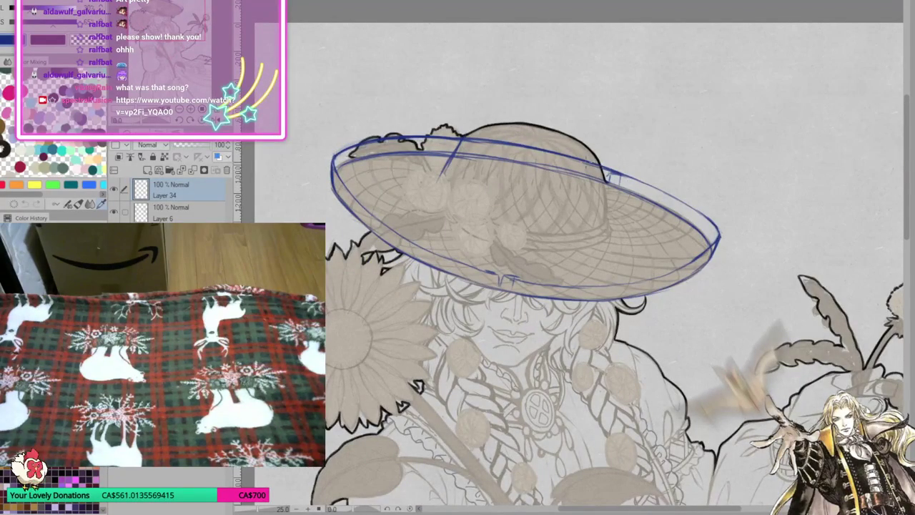
{"action": "left_click_drag", "start_coordinate": [459, 140], "coordinate": [439, 193]}
{"action": "left_click_drag", "start_coordinate": [605, 174], "coordinate": [608, 224]}
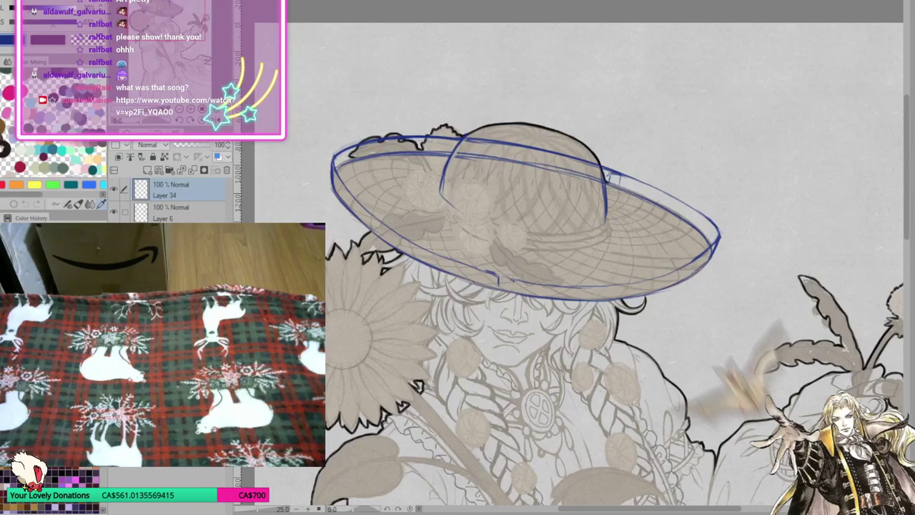
Rotate the view and draw blue strokes along the upper brim's back edge.
{"action": "scroll", "coordinate": [571, 167], "scroll_direction": "down", "scroll_amount": 1}
{"action": "scroll", "coordinate": [543, 200], "scroll_direction": "up", "scroll_amount": 1}
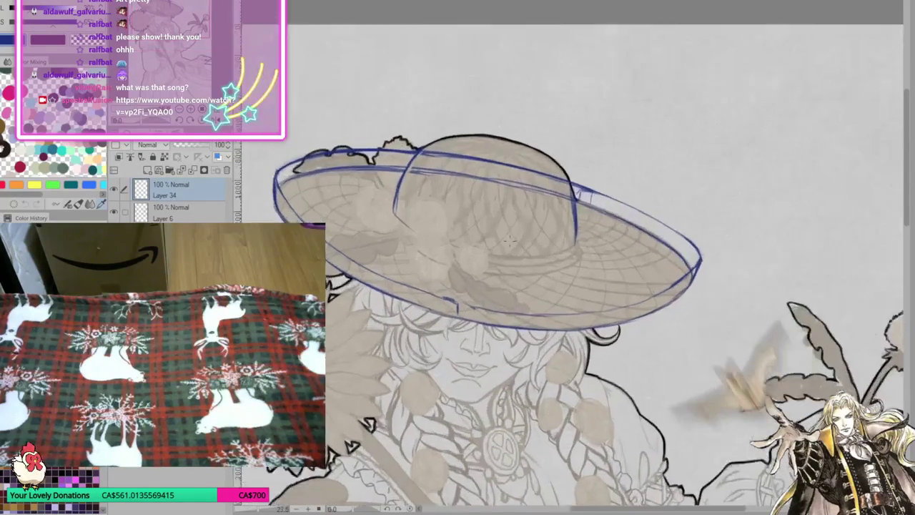
{"action": "scroll", "coordinate": [494, 242], "scroll_direction": "up", "scroll_amount": 1}
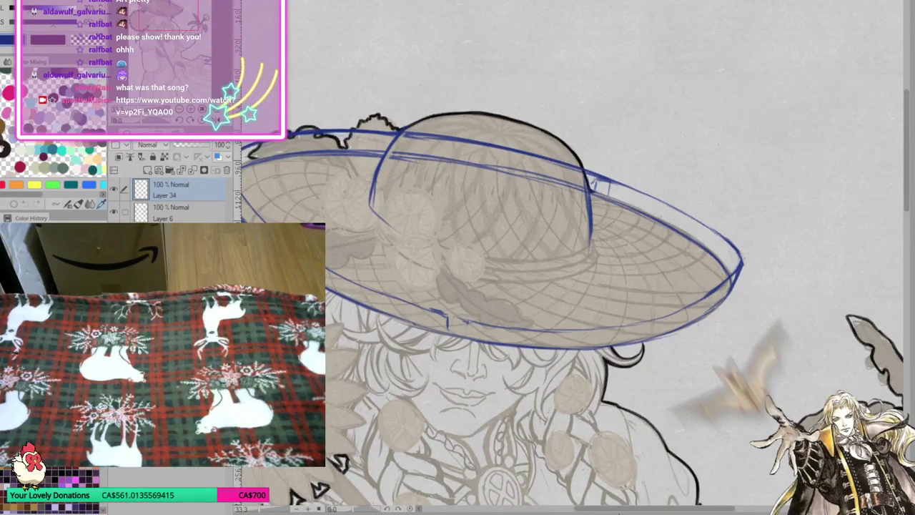
{"action": "scroll", "coordinate": [495, 286], "scroll_direction": "down", "scroll_amount": 1}
{"action": "mouse_move", "coordinate": [543, 286]}
{"action": "left_mouse_down"}
{"action": "mouse_move", "coordinate": [715, 179]}
{"action": "mouse_move", "coordinate": [743, 214]}
{"action": "left_mouse_up"}
{"action": "mouse_move", "coordinate": [326, 265]}
{"action": "left_mouse_down"}
{"action": "mouse_move", "coordinate": [397, 207]}
{"action": "mouse_move", "coordinate": [518, 148]}
{"action": "left_mouse_up"}
{"action": "left_click_drag", "start_coordinate": [464, 172], "coordinate": [549, 130]}
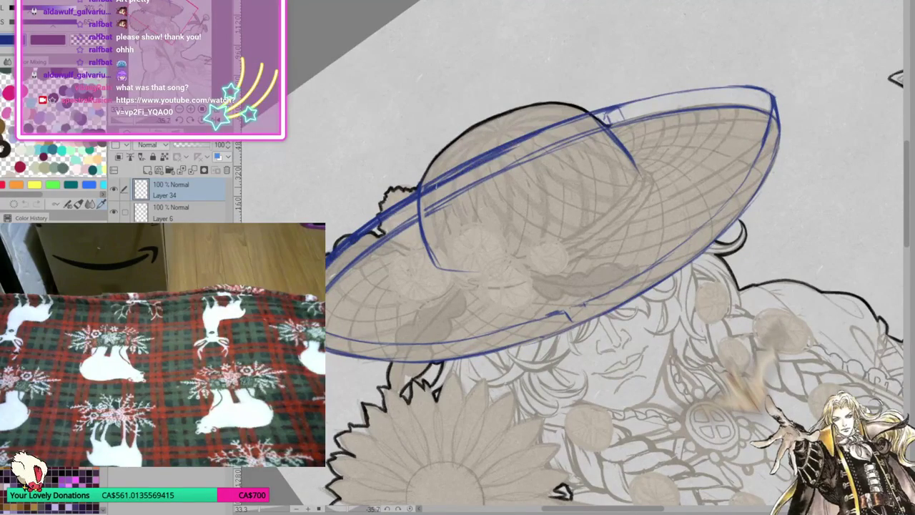
{"action": "left_click_drag", "start_coordinate": [442, 186], "coordinate": [567, 128]}
{"action": "left_click_drag", "start_coordinate": [500, 154], "coordinate": [608, 109]}
{"action": "left_click_drag", "start_coordinate": [550, 131], "coordinate": [644, 100]}
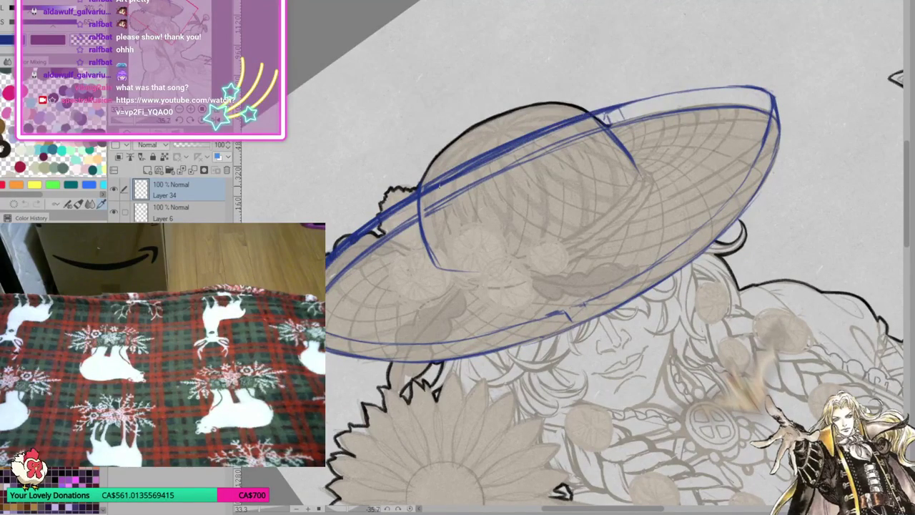
{"action": "left_click_drag", "start_coordinate": [331, 251], "coordinate": [533, 125]}
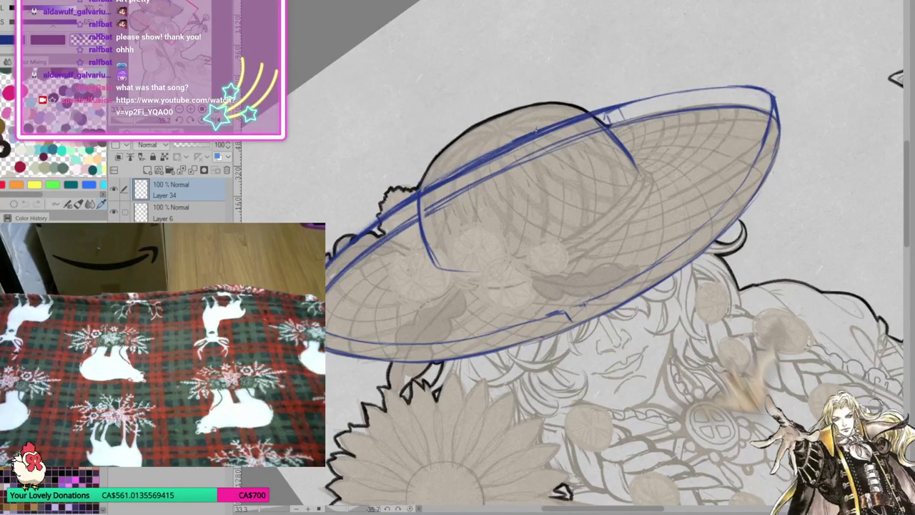
Undo the bad strokes and redraw the brim's back edge firmly out to the right.
{"action": "key", "text": "ctrl+z"}
{"action": "key", "text": "ctrl+z"}
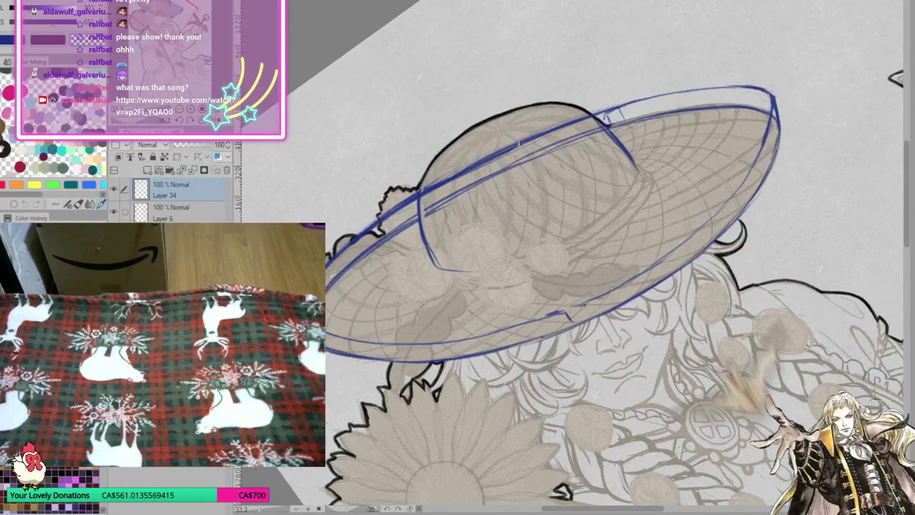
{"action": "key", "text": "ctrl+z"}
{"action": "key", "text": "ctrl+z"}
{"action": "key", "text": "ctrl+z"}
{"action": "mouse_move", "coordinate": [441, 182]}
{"action": "left_mouse_down"}
{"action": "mouse_move", "coordinate": [572, 116]}
{"action": "mouse_move", "coordinate": [454, 170]}
{"action": "mouse_move", "coordinate": [629, 102]}
{"action": "left_mouse_up"}
{"action": "left_click_drag", "start_coordinate": [546, 132], "coordinate": [675, 94]}
{"action": "left_click_drag", "start_coordinate": [608, 110], "coordinate": [753, 86]}
{"action": "left_click_drag", "start_coordinate": [673, 94], "coordinate": [743, 84]}
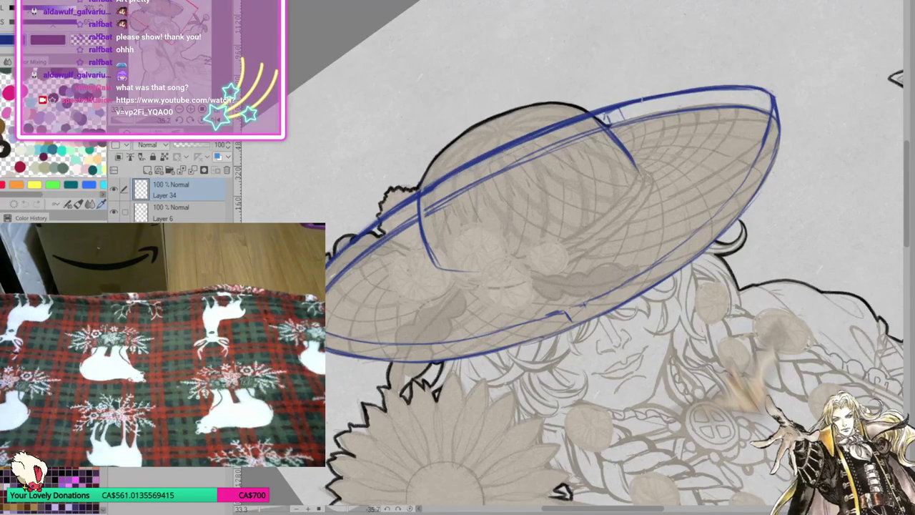
{"action": "left_click_drag", "start_coordinate": [633, 103], "coordinate": [681, 90]}
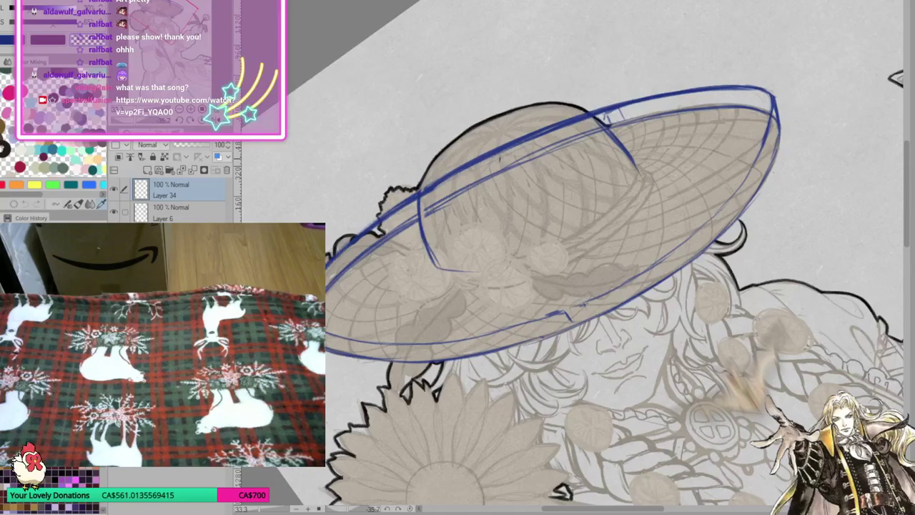
{"action": "left_click_drag", "start_coordinate": [499, 153], "coordinate": [594, 117]}
{"action": "left_click_drag", "start_coordinate": [509, 147], "coordinate": [628, 104]}
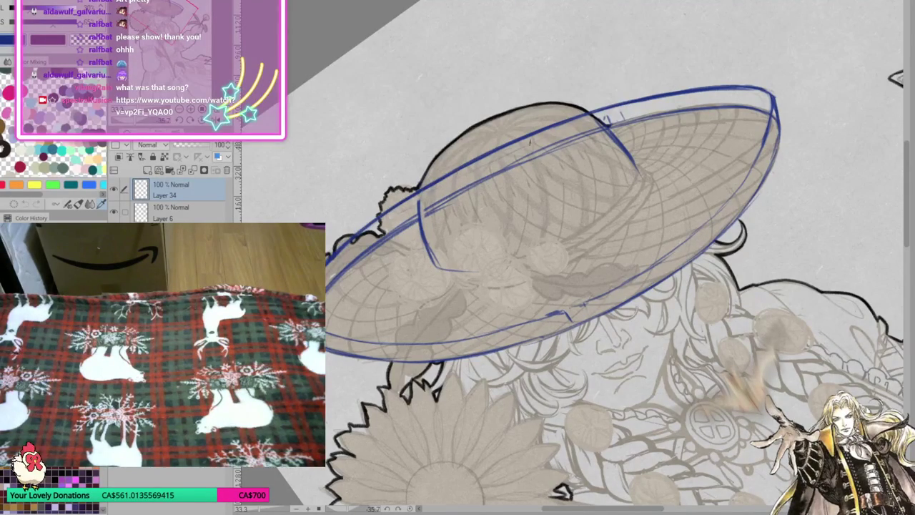
Reset the rotation and extend the brim's inner blue line to its right end.
{"action": "key", "text": "@"}
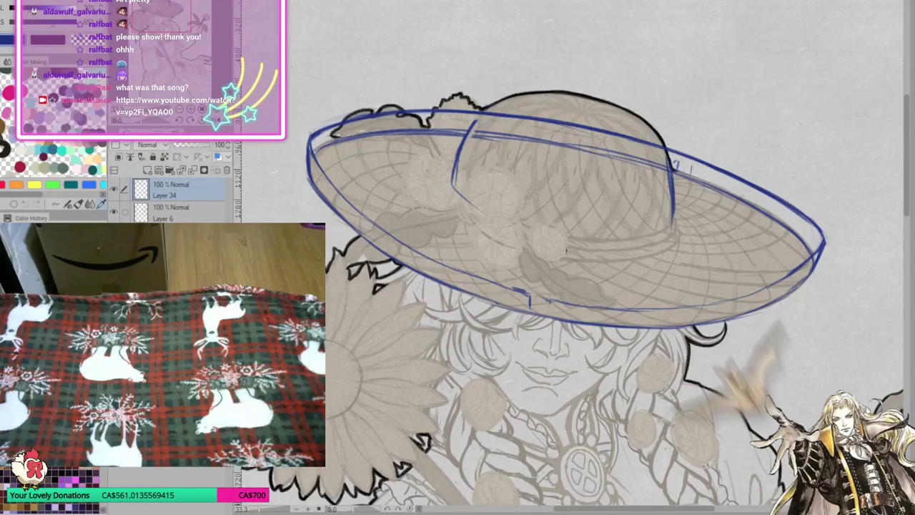
{"action": "left_click_drag", "start_coordinate": [562, 251], "coordinate": [620, 249]}
{"action": "left_click_drag", "start_coordinate": [562, 250], "coordinate": [673, 214]}
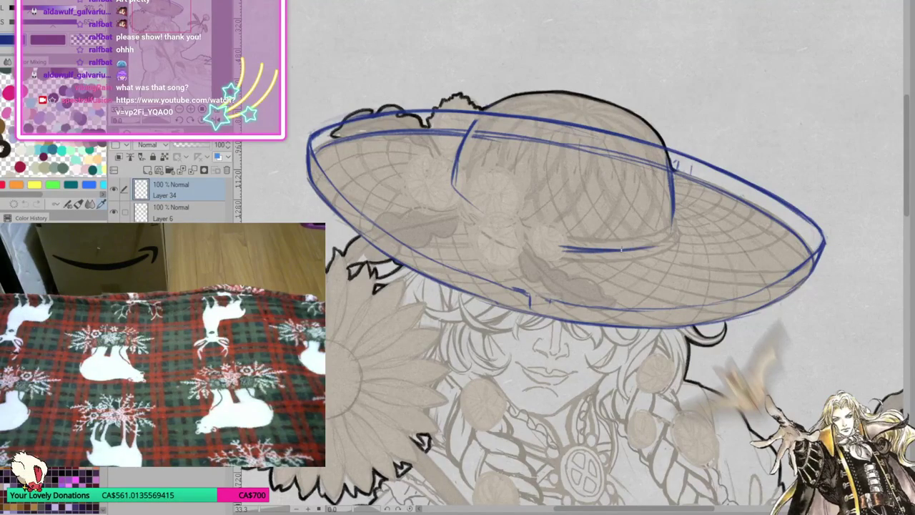
Replace the crown's left-side strokes with a blue curve where the crown meets the brim.
{"action": "mouse_move", "coordinate": [456, 163]}
{"action": "left_mouse_down"}
{"action": "mouse_move", "coordinate": [480, 216]}
{"action": "mouse_move", "coordinate": [562, 249]}
{"action": "left_mouse_up"}
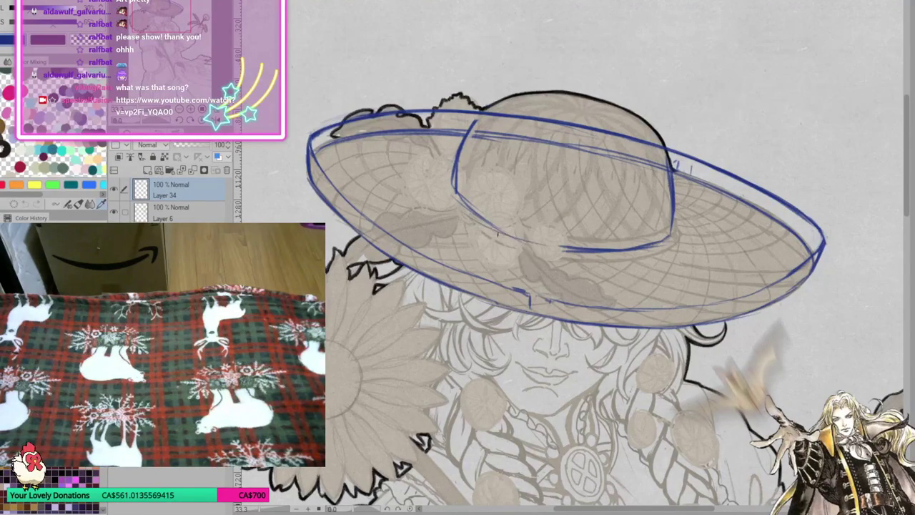
{"action": "key", "text": "ctrl+z"}
{"action": "key", "text": "ctrl+z"}
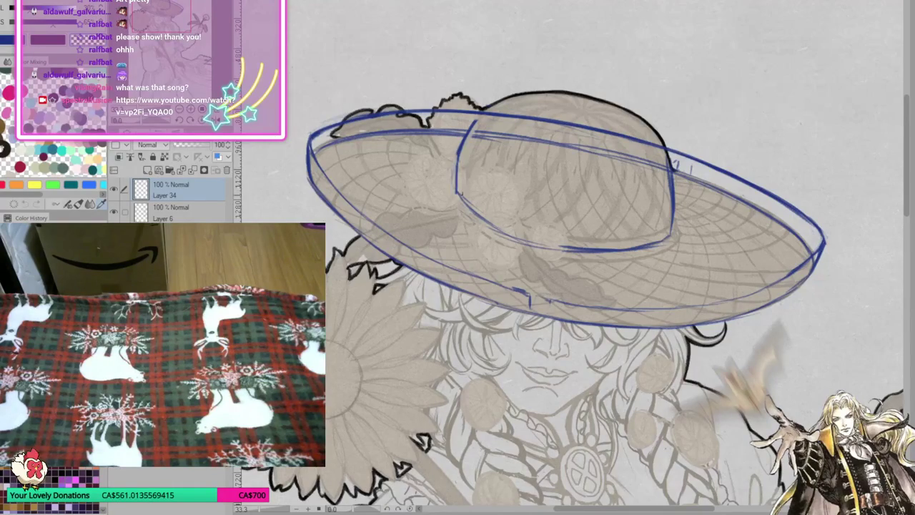
{"action": "key", "text": "ctrl+z"}
{"action": "left_click_drag", "start_coordinate": [456, 192], "coordinate": [518, 235]}
{"action": "left_click_drag", "start_coordinate": [472, 214], "coordinate": [572, 250]}
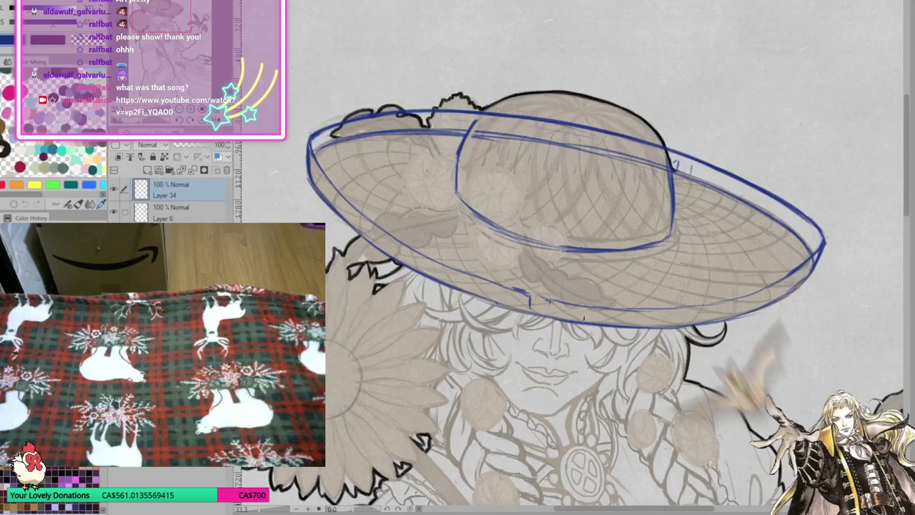
Draw short blue thickness ticks across the brim, extending the row to its left end.
{"action": "mouse_move", "coordinate": [543, 300]}
{"action": "left_mouse_down"}
{"action": "mouse_move", "coordinate": [544, 311]}
{"action": "mouse_move", "coordinate": [503, 306]}
{"action": "left_mouse_up"}
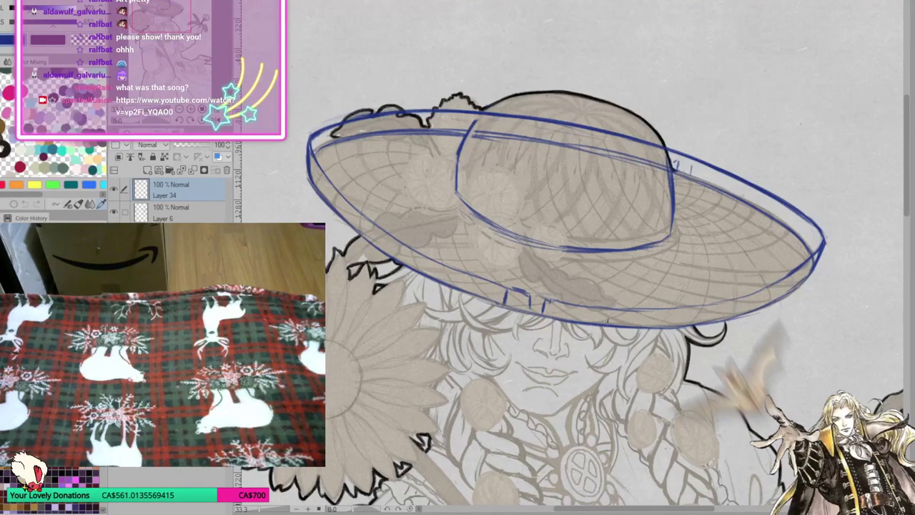
{"action": "mouse_move", "coordinate": [584, 323]}
{"action": "left_mouse_down"}
{"action": "mouse_move", "coordinate": [585, 307]}
{"action": "mouse_move", "coordinate": [585, 325]}
{"action": "left_mouse_up"}
{"action": "mouse_move", "coordinate": [646, 319]}
{"action": "left_mouse_down"}
{"action": "mouse_move", "coordinate": [646, 331]}
{"action": "mouse_move", "coordinate": [683, 309]}
{"action": "mouse_move", "coordinate": [683, 326]}
{"action": "mouse_move", "coordinate": [733, 299]}
{"action": "mouse_move", "coordinate": [735, 312]}
{"action": "mouse_move", "coordinate": [770, 286]}
{"action": "mouse_move", "coordinate": [770, 302]}
{"action": "mouse_move", "coordinate": [796, 268]}
{"action": "mouse_move", "coordinate": [798, 287]}
{"action": "left_mouse_up"}
{"action": "left_click_drag", "start_coordinate": [799, 280], "coordinate": [813, 247]}
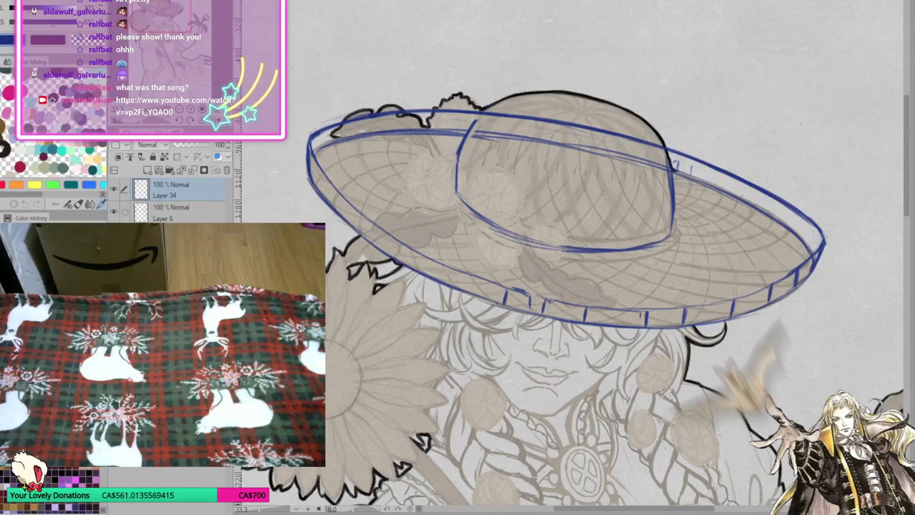
{"action": "left_click_drag", "start_coordinate": [588, 306], "coordinate": [589, 325]}
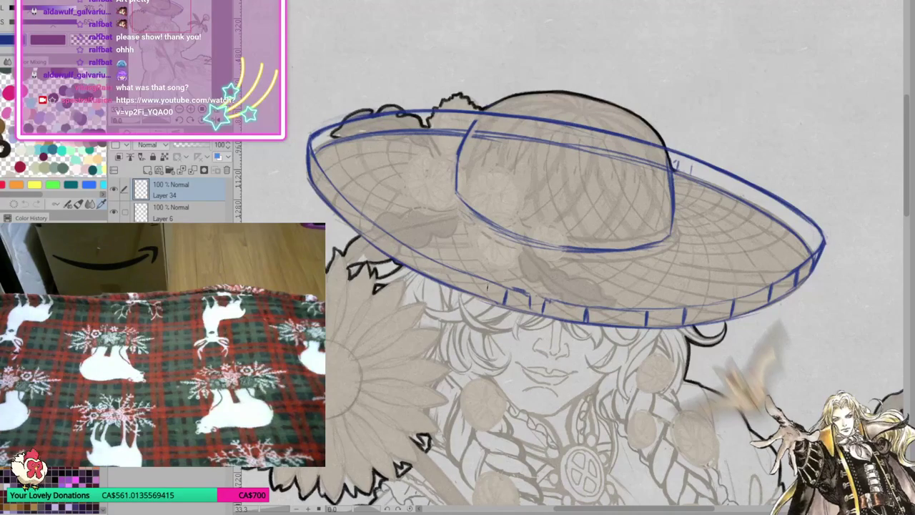
{"action": "mouse_move", "coordinate": [464, 290]}
{"action": "left_mouse_down"}
{"action": "mouse_move", "coordinate": [464, 272]}
{"action": "mouse_move", "coordinate": [463, 290]}
{"action": "mouse_move", "coordinate": [427, 256]}
{"action": "mouse_move", "coordinate": [426, 276]}
{"action": "mouse_move", "coordinate": [389, 239]}
{"action": "mouse_move", "coordinate": [390, 251]}
{"action": "left_mouse_up"}
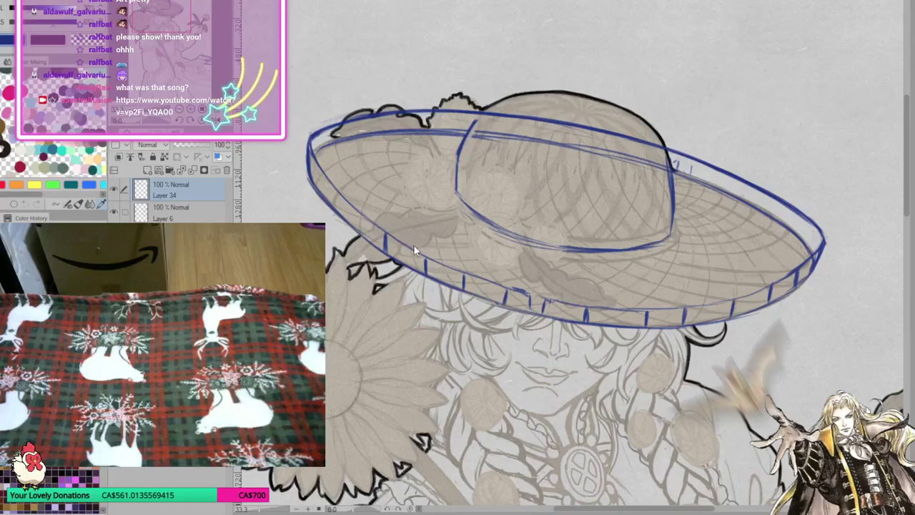
{"action": "left_click_drag", "start_coordinate": [387, 236], "coordinate": [385, 248]}
{"action": "left_click_drag", "start_coordinate": [360, 213], "coordinate": [359, 235]}
{"action": "mouse_move", "coordinate": [337, 191]}
{"action": "left_mouse_down"}
{"action": "mouse_move", "coordinate": [335, 213]}
{"action": "mouse_move", "coordinate": [335, 184]}
{"action": "mouse_move", "coordinate": [318, 159]}
{"action": "left_mouse_up"}
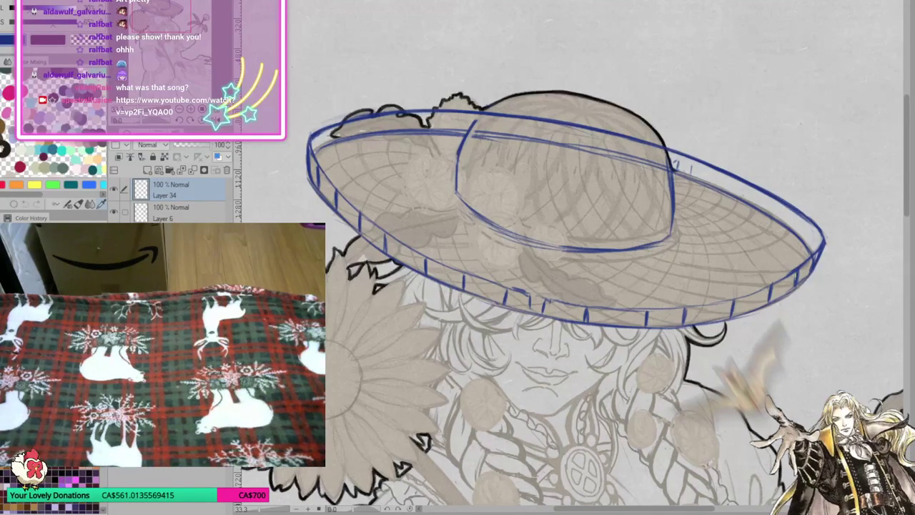
Redraw the right brim's blue ticks darker and bolder.
{"action": "mouse_move", "coordinate": [751, 303]}
{"action": "left_mouse_down"}
{"action": "mouse_move", "coordinate": [749, 291]}
{"action": "mouse_move", "coordinate": [770, 279]}
{"action": "left_mouse_up"}
{"action": "left_click_drag", "start_coordinate": [787, 286], "coordinate": [786, 274]}
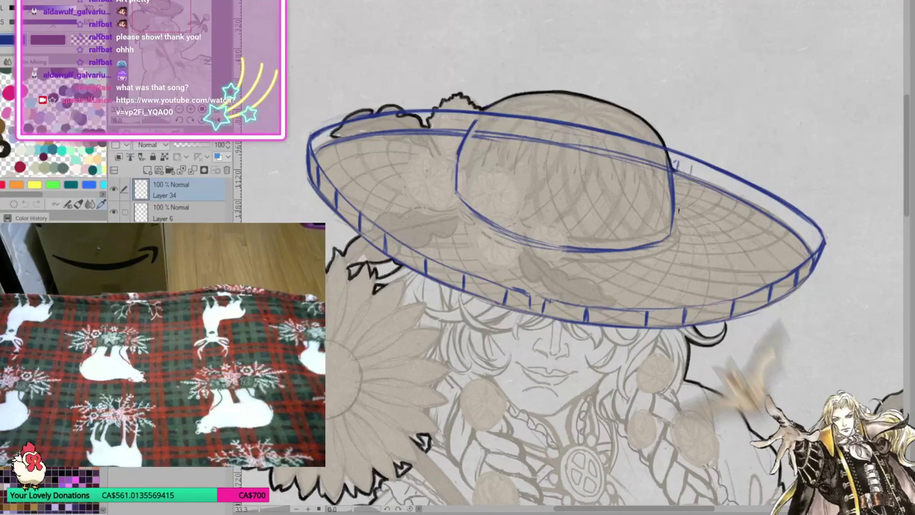
{"action": "scroll", "coordinate": [678, 211], "scroll_direction": "down", "scroll_amount": 5}
Zoom in on the hat brim's blue ellipse and tick construction with the scroll wheel.
{"action": "scroll", "coordinate": [678, 210], "scroll_direction": "up", "scroll_amount": 3}
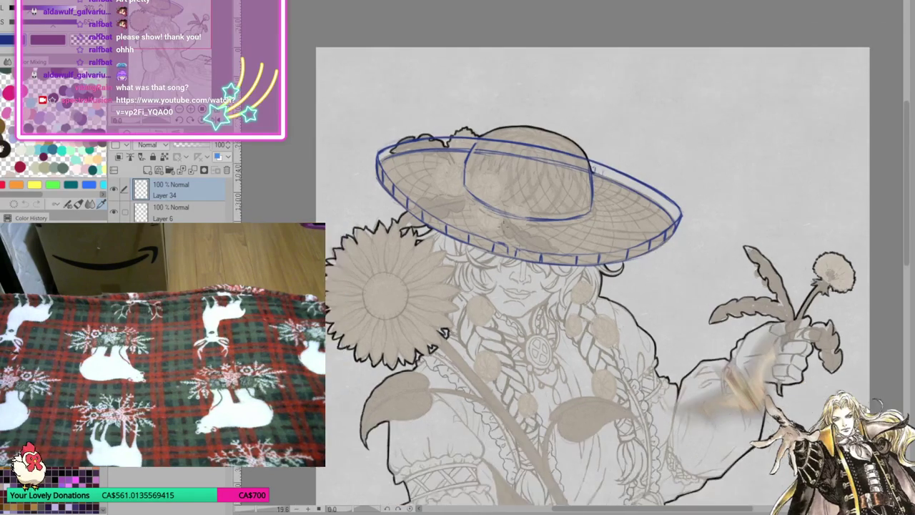
{"action": "scroll", "coordinate": [498, 195], "scroll_direction": "up", "scroll_amount": 2}
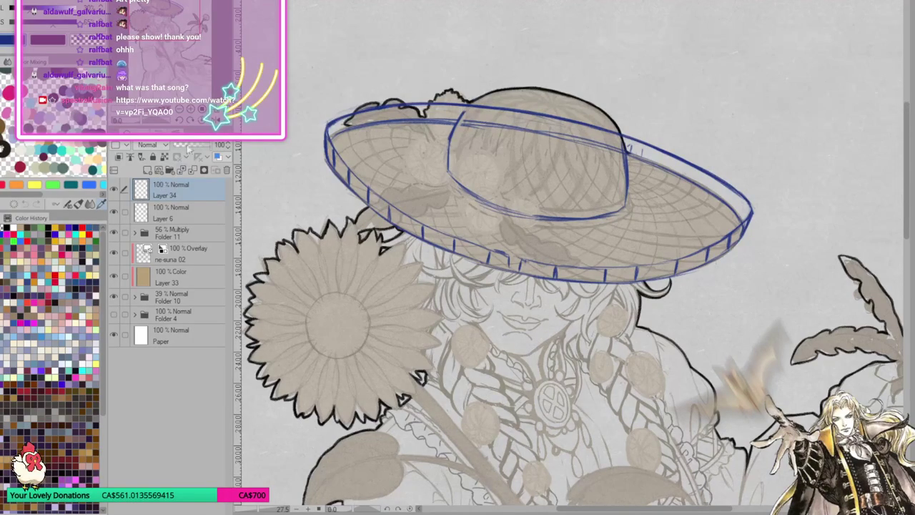
Mirror the canvas horizontally and set Layer 34 opacity to 53%, then 85%.
{"action": "key", "text": "h"}
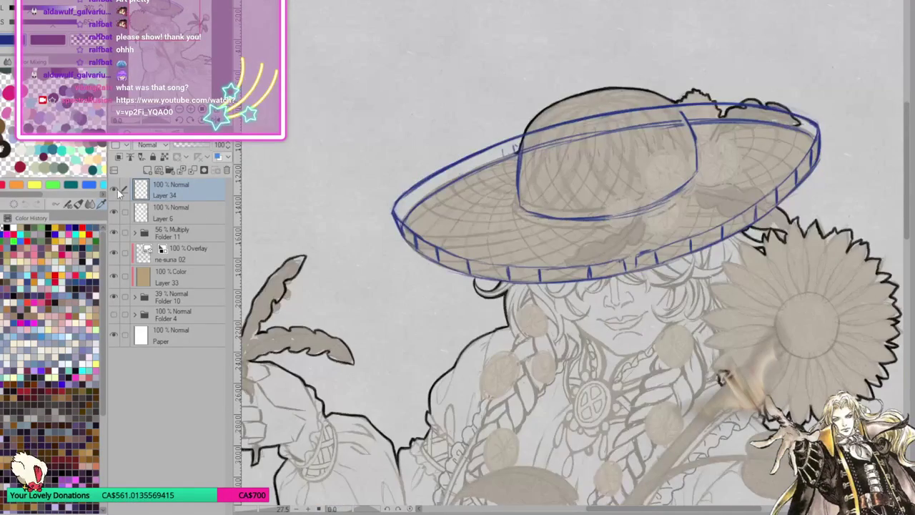
{"action": "left_click", "coordinate": [193, 147]}
{"action": "scroll", "coordinate": [544, 224], "scroll_direction": "down", "scroll_amount": 5}
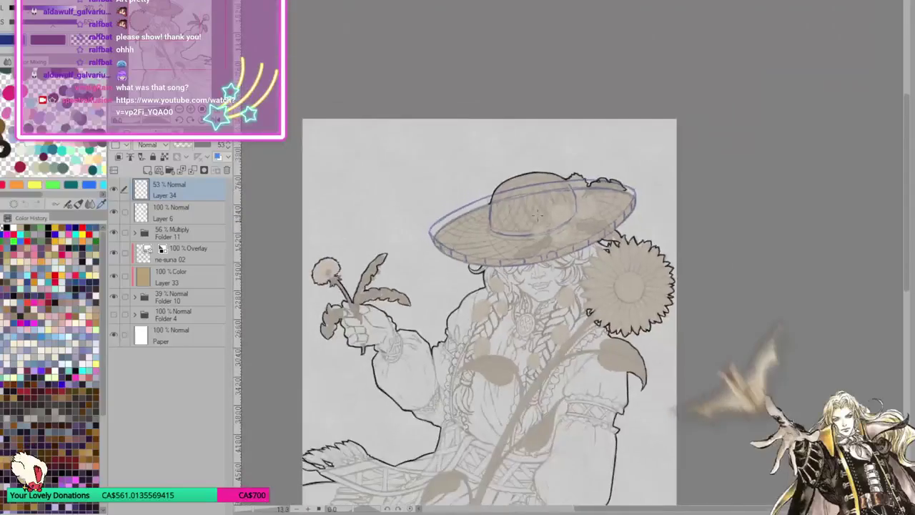
{"action": "scroll", "coordinate": [544, 224], "scroll_direction": "up", "scroll_amount": 4}
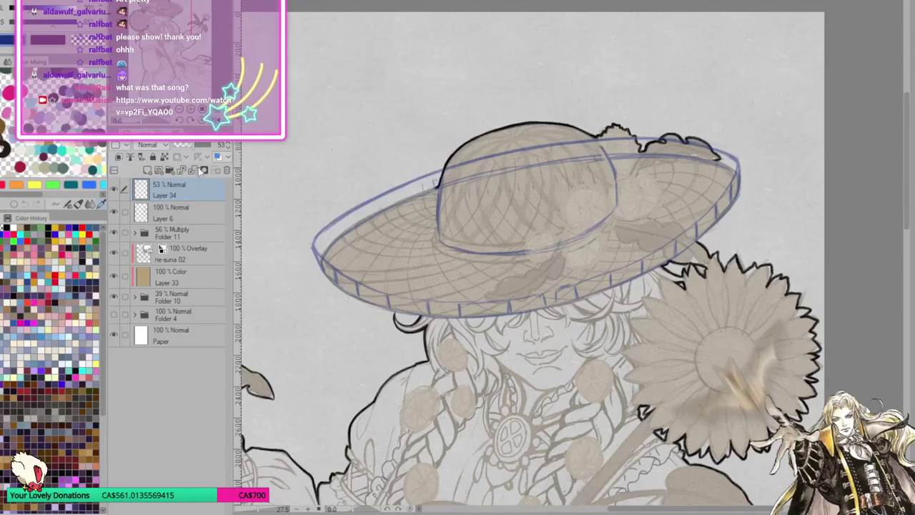
{"action": "left_click", "coordinate": [209, 145]}
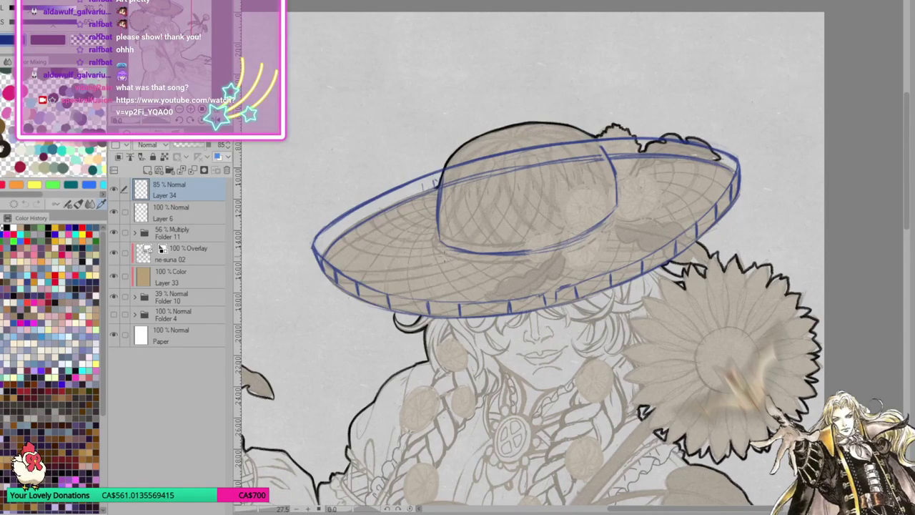
{"action": "scroll", "coordinate": [438, 229], "scroll_direction": "up", "scroll_amount": 1}
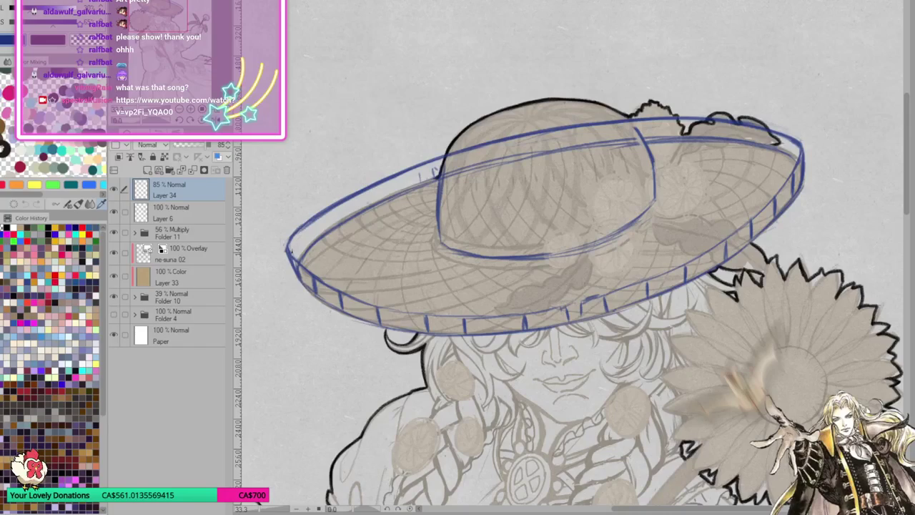
Undo the faint upper-left brim strokes and redraw the brim's left edge darker and thicker.
{"action": "mouse_move", "coordinate": [290, 254]}
{"action": "left_mouse_down"}
{"action": "mouse_move", "coordinate": [312, 222]}
{"action": "mouse_move", "coordinate": [296, 237]}
{"action": "left_mouse_up"}
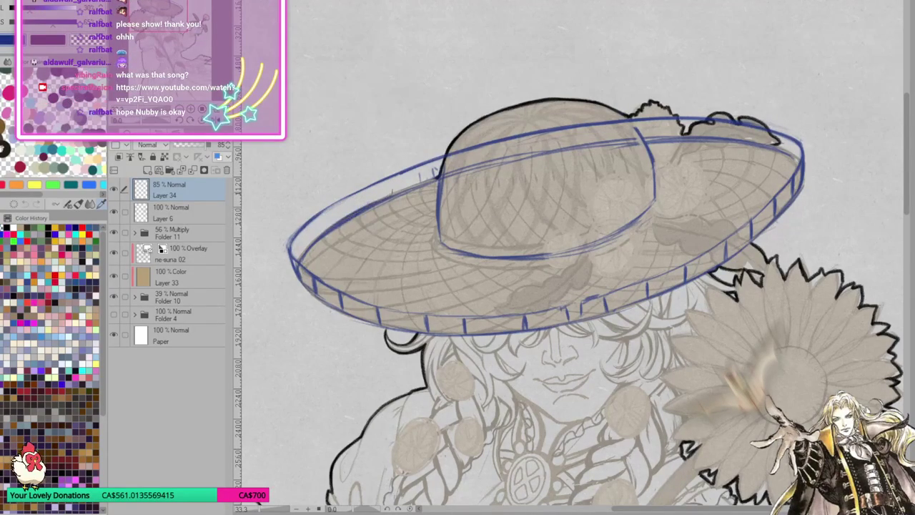
{"action": "mouse_move", "coordinate": [330, 206]}
{"action": "left_mouse_down"}
{"action": "mouse_move", "coordinate": [387, 172]}
{"action": "mouse_move", "coordinate": [443, 156]}
{"action": "left_mouse_up"}
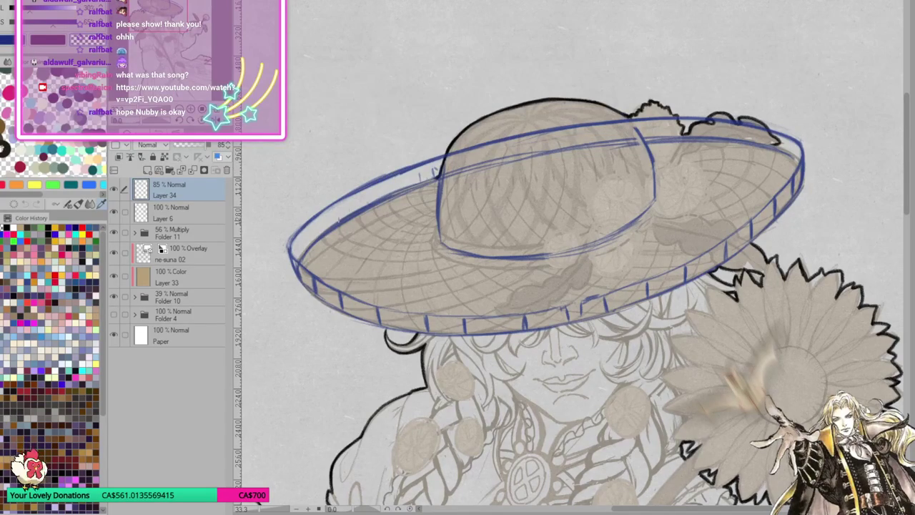
{"action": "key", "text": "ctrl+z"}
{"action": "key", "text": "ctrl+z"}
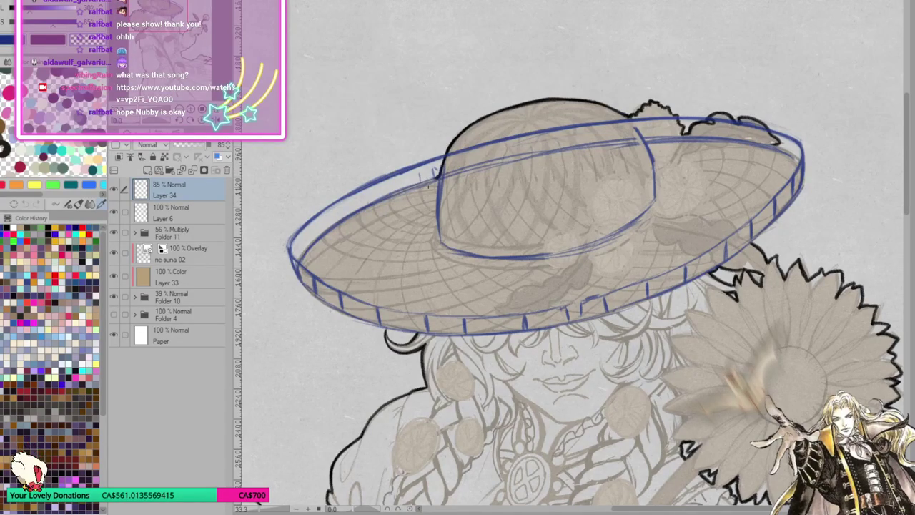
{"action": "key", "text": "ctrl+z"}
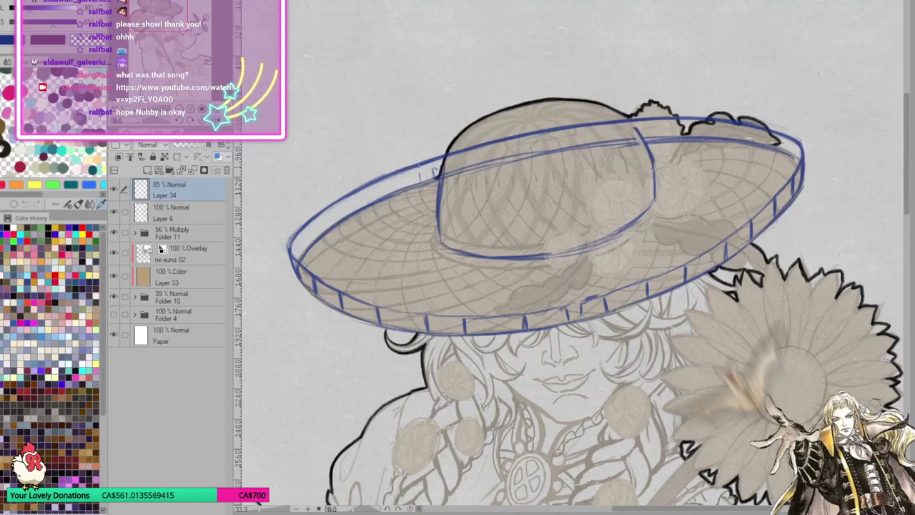
{"action": "key", "text": "ctrl+z"}
{"action": "key", "text": "ctrl+z"}
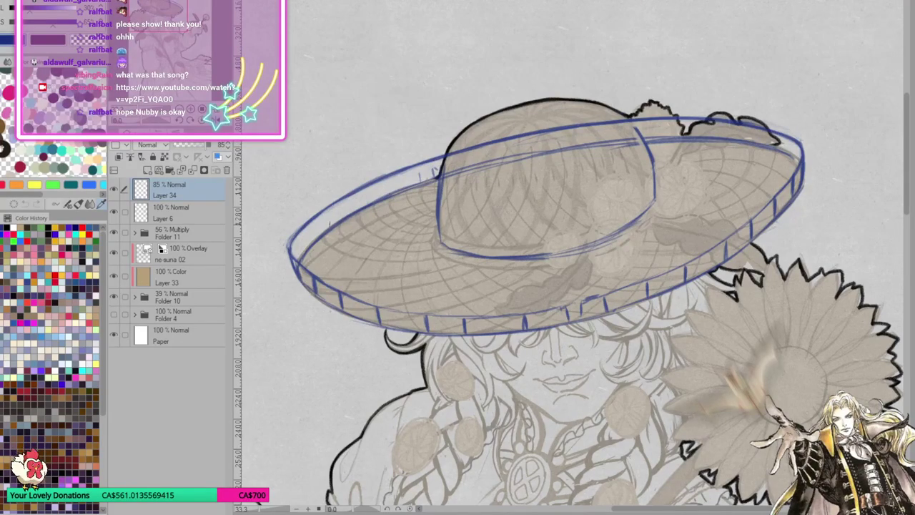
{"action": "left_click_drag", "start_coordinate": [301, 268], "coordinate": [301, 280]}
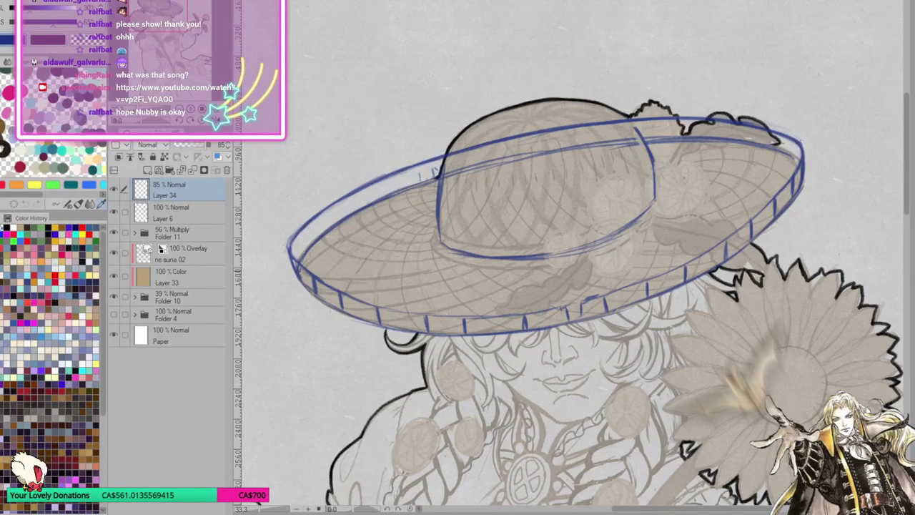
{"action": "left_click_drag", "start_coordinate": [295, 237], "coordinate": [299, 275]}
Add and darken a row of blue vertical ticks along the upper-left brim.
{"action": "left_click_drag", "start_coordinate": [373, 186], "coordinate": [372, 208]}
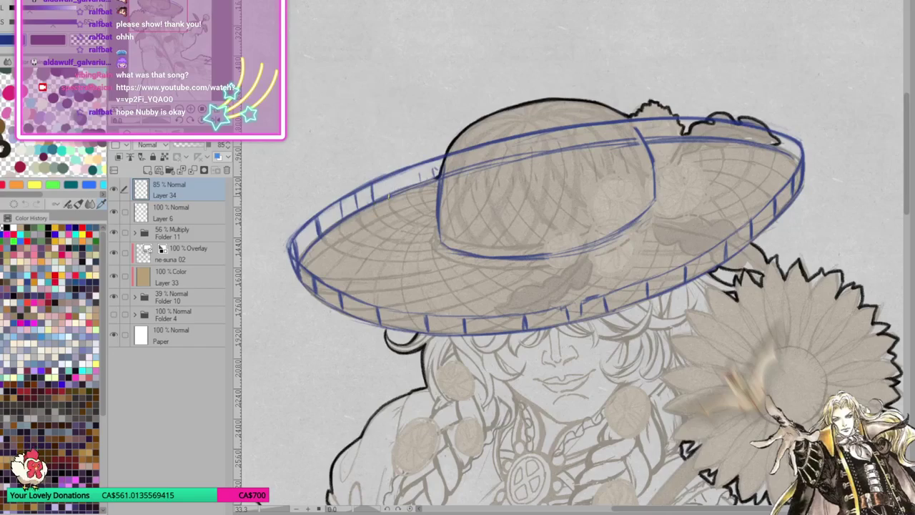
{"action": "mouse_move", "coordinate": [389, 176]}
{"action": "left_mouse_down"}
{"action": "mouse_move", "coordinate": [389, 198]}
{"action": "mouse_move", "coordinate": [405, 192]}
{"action": "left_mouse_up"}
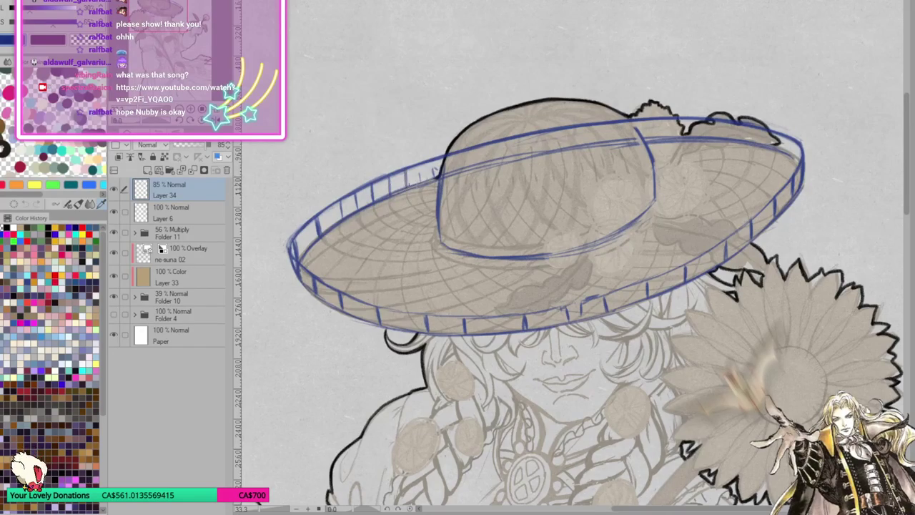
{"action": "left_click_drag", "start_coordinate": [422, 160], "coordinate": [421, 177]}
{"action": "left_click_drag", "start_coordinate": [341, 199], "coordinate": [340, 219]}
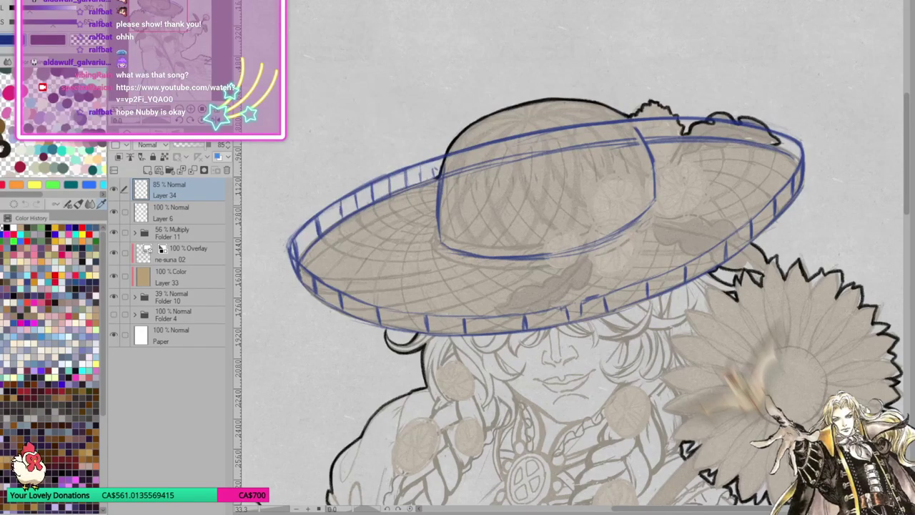
{"action": "left_click_drag", "start_coordinate": [369, 182], "coordinate": [372, 203]}
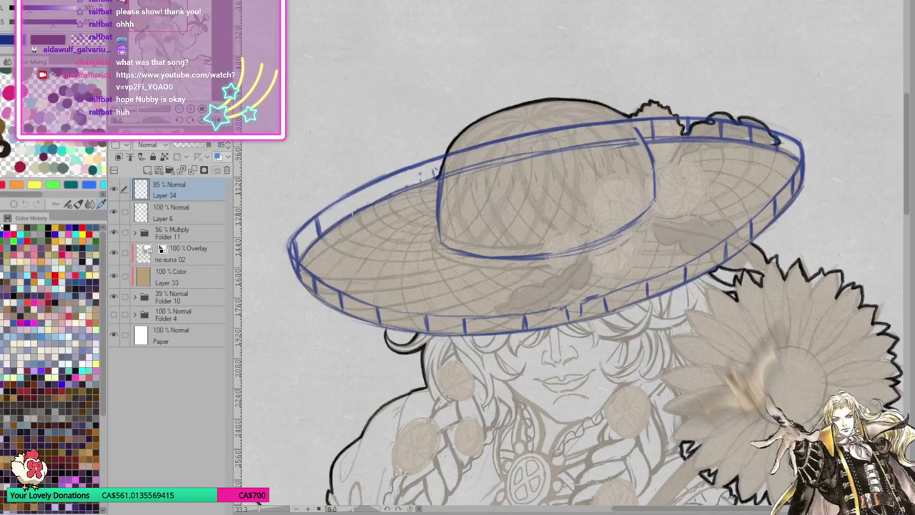
{"action": "left_click_drag", "start_coordinate": [343, 196], "coordinate": [345, 211]}
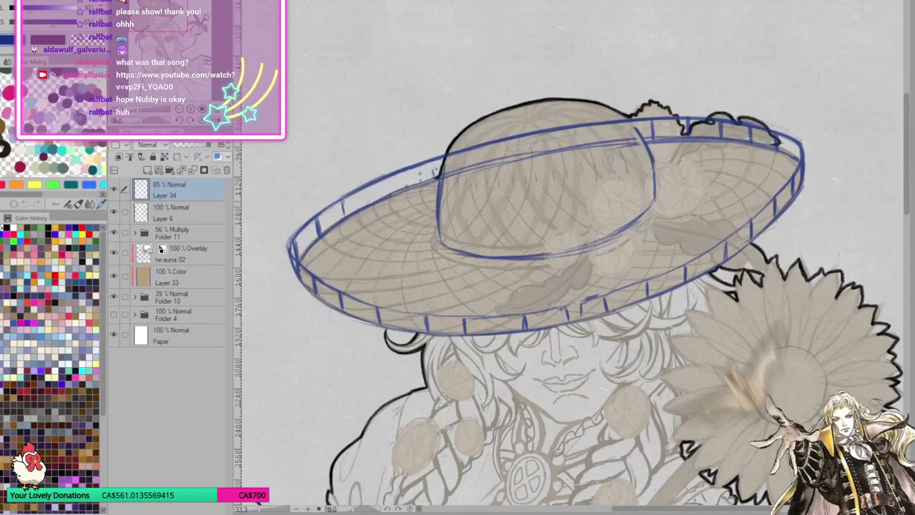
{"action": "left_click_drag", "start_coordinate": [372, 184], "coordinate": [373, 206]}
{"action": "mouse_move", "coordinate": [403, 170]}
{"action": "left_mouse_down"}
{"action": "mouse_move", "coordinate": [404, 188]}
{"action": "mouse_move", "coordinate": [432, 194]}
{"action": "left_mouse_up"}
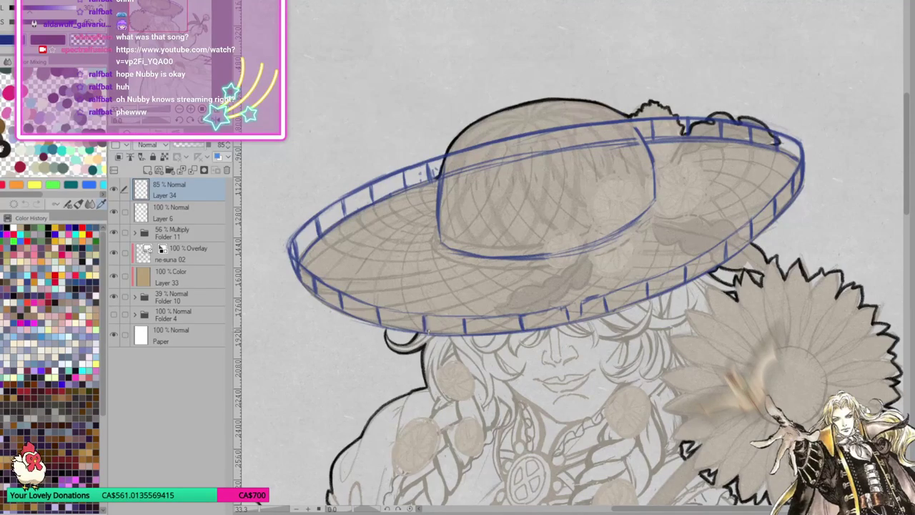
Touch up the lower right brim with faint dark strokes, then fit the illustration to the window.
{"action": "mouse_move", "coordinate": [427, 326]}
{"action": "left_mouse_down"}
{"action": "mouse_move", "coordinate": [407, 236]}
{"action": "mouse_move", "coordinate": [422, 186]}
{"action": "left_mouse_up"}
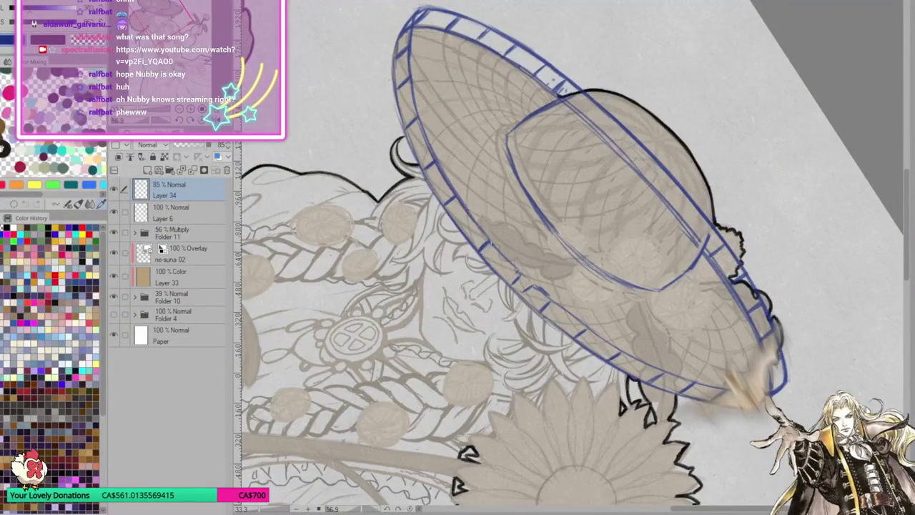
{"action": "left_click_drag", "start_coordinate": [670, 420], "coordinate": [761, 287]}
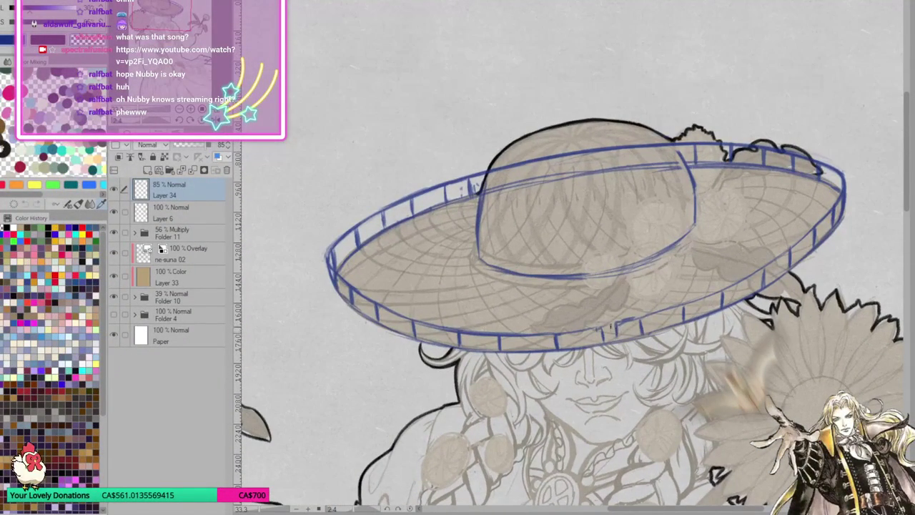
{"action": "left_click_drag", "start_coordinate": [593, 329], "coordinate": [687, 305]}
{"action": "left_click_drag", "start_coordinate": [794, 275], "coordinate": [752, 294]}
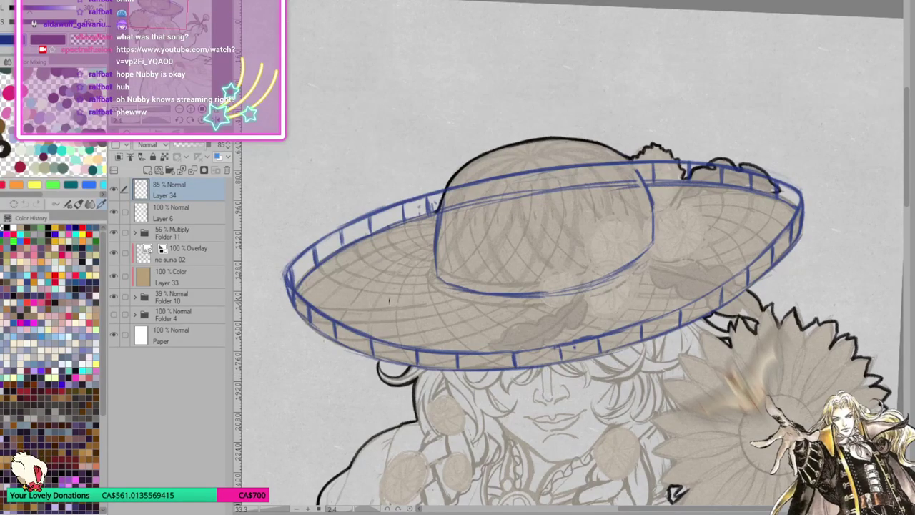
{"action": "key", "text": "ctrl+0"}
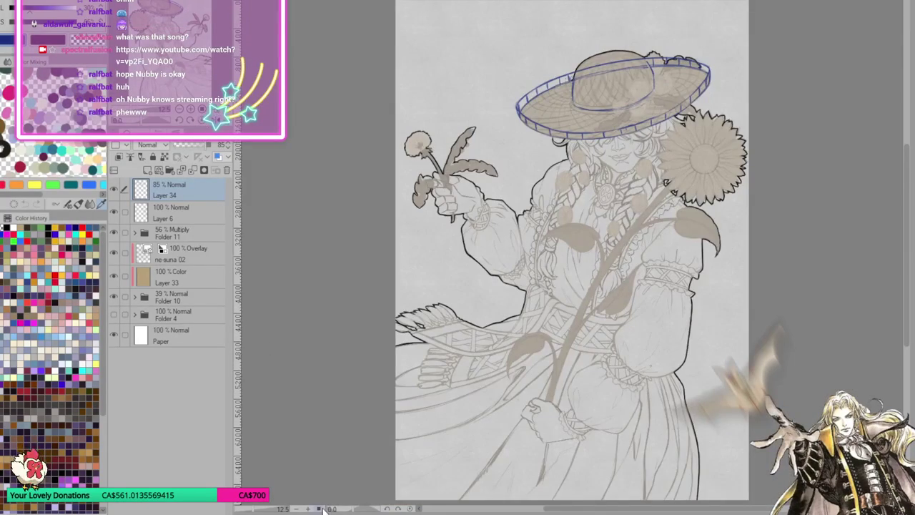
On the mirrored view, erase the lower blue crown ellipse and one vertical crown guide line.
{"action": "key", "text": "h"}
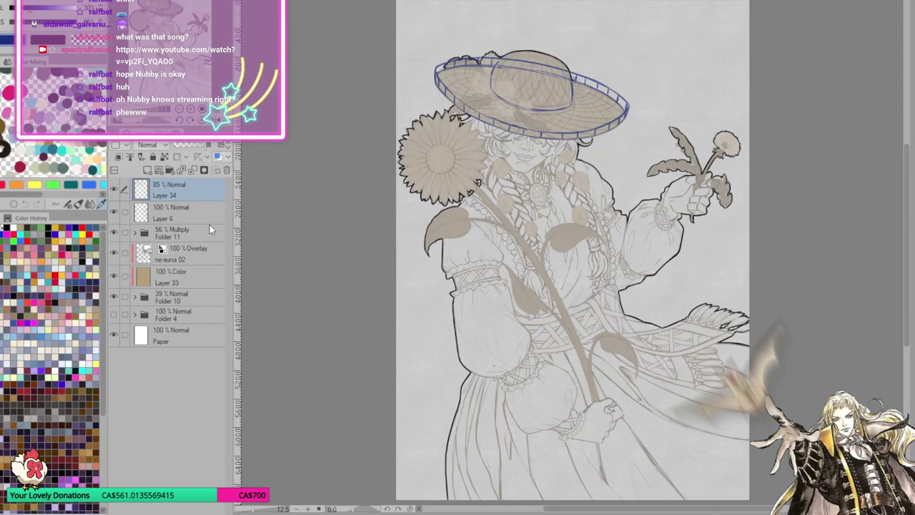
{"action": "scroll", "coordinate": [572, 258], "scroll_direction": "up", "scroll_amount": 5}
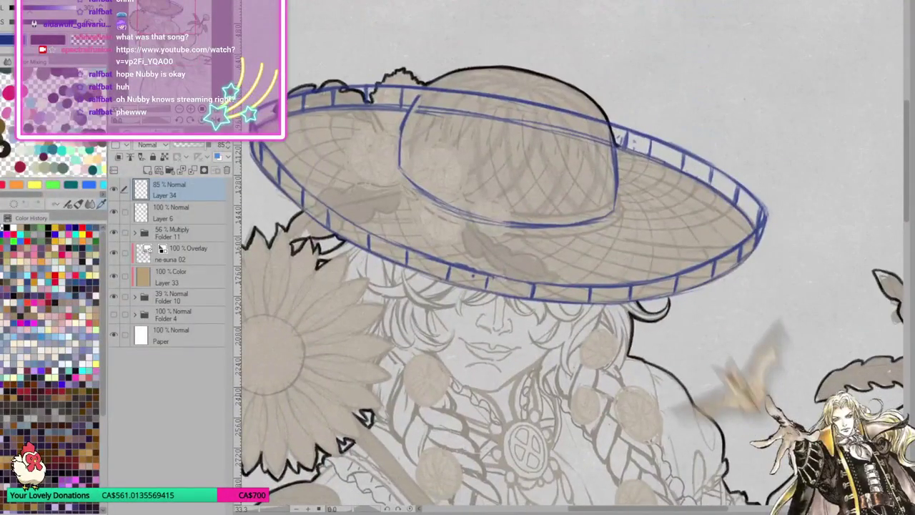
{"action": "mouse_move", "coordinate": [649, 377]}
{"action": "left_mouse_down"}
{"action": "mouse_move", "coordinate": [654, 315]}
{"action": "mouse_move", "coordinate": [658, 336]}
{"action": "left_mouse_up"}
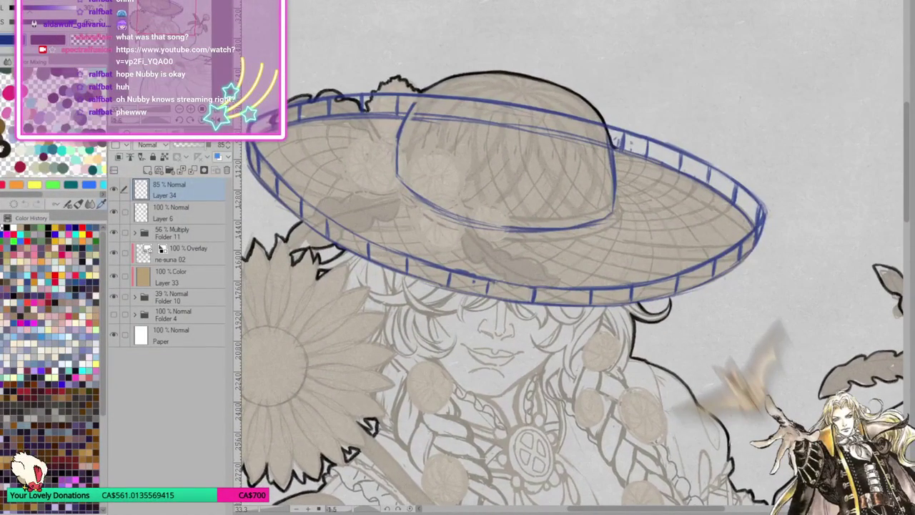
{"action": "mouse_move", "coordinate": [399, 177]}
{"action": "left_mouse_down"}
{"action": "mouse_move", "coordinate": [556, 229]}
{"action": "mouse_move", "coordinate": [614, 213]}
{"action": "left_mouse_up"}
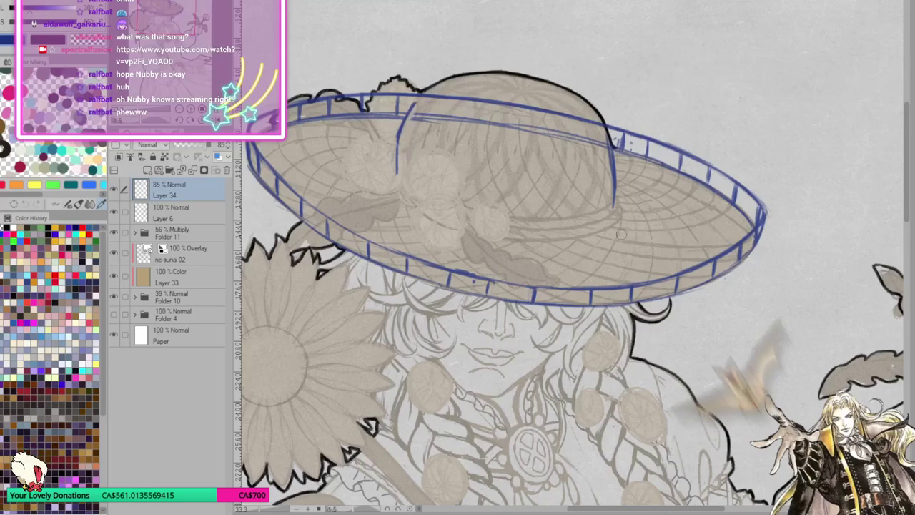
{"action": "left_click_drag", "start_coordinate": [398, 171], "coordinate": [429, 96]}
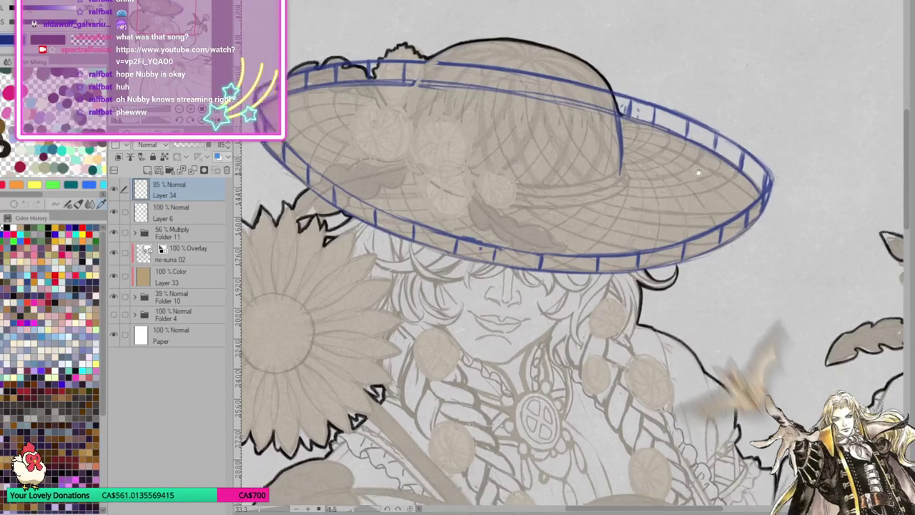
{"action": "left_click_drag", "start_coordinate": [691, 208], "coordinate": [704, 142]}
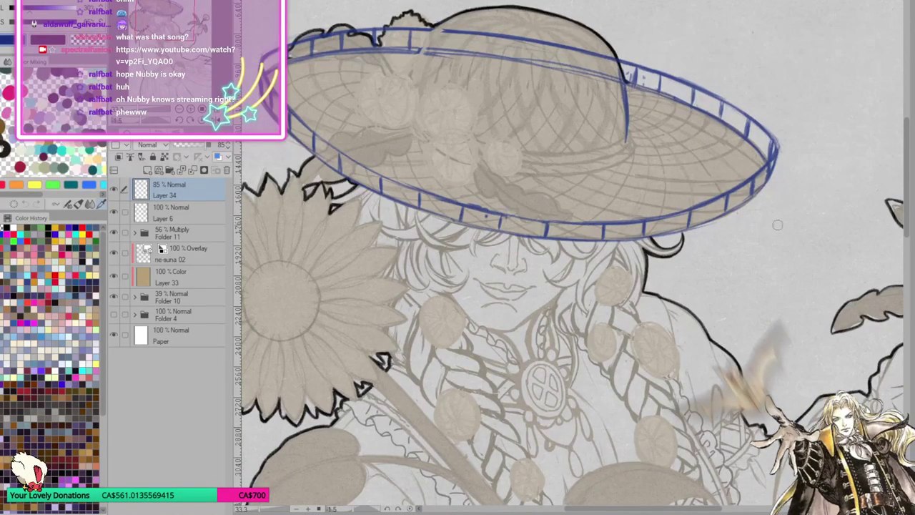
{"action": "mouse_move", "coordinate": [631, 378]}
{"action": "left_mouse_down"}
{"action": "mouse_move", "coordinate": [543, 300]}
{"action": "mouse_move", "coordinate": [543, 272]}
{"action": "mouse_move", "coordinate": [545, 392]}
{"action": "left_mouse_up"}
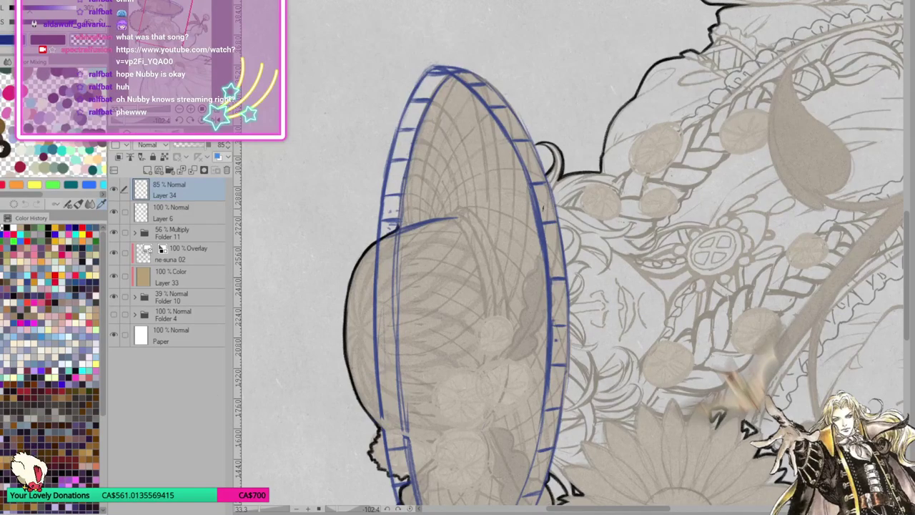
Lighten the grey sketch shading along the brim edge with the soft eraser.
{"action": "mouse_move", "coordinate": [534, 183]}
{"action": "left_mouse_down"}
{"action": "mouse_move", "coordinate": [552, 283]}
{"action": "mouse_move", "coordinate": [549, 392]}
{"action": "left_mouse_up"}
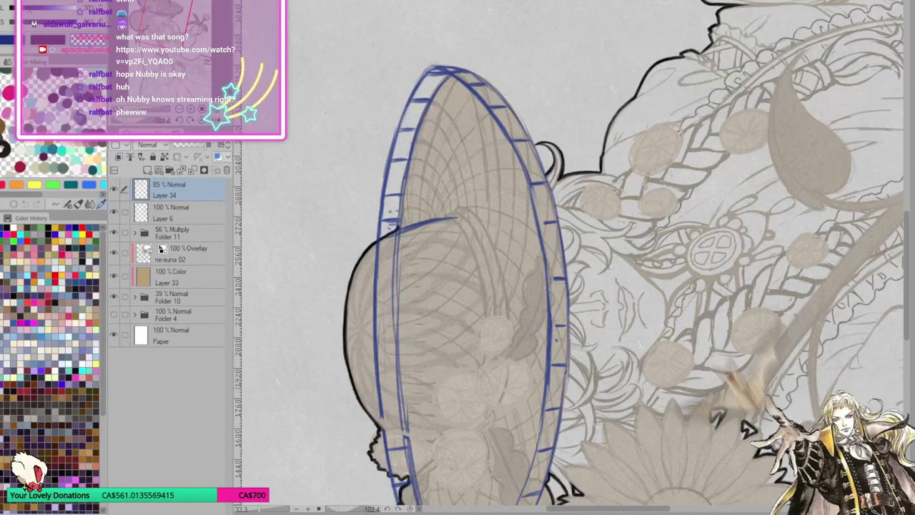
{"action": "left_click_drag", "start_coordinate": [551, 324], "coordinate": [549, 394]}
{"action": "left_click_drag", "start_coordinate": [555, 339], "coordinate": [556, 349]}
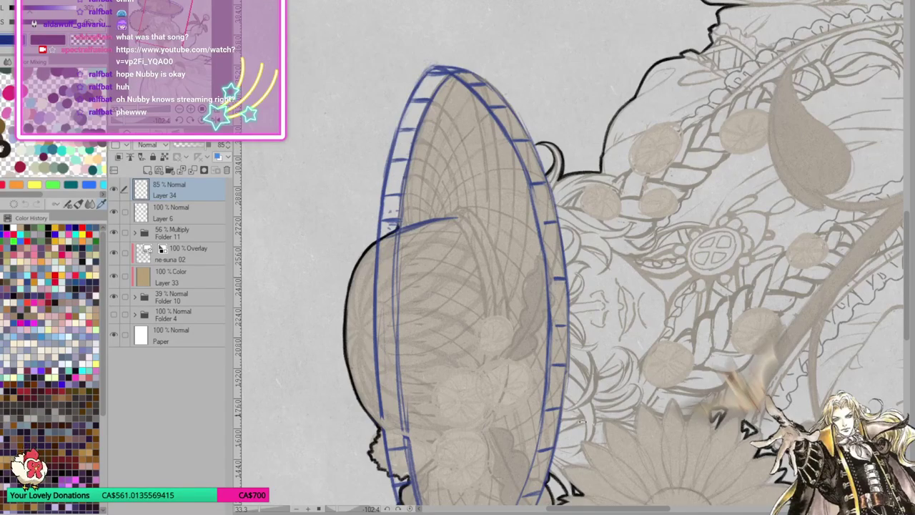
Reset the canvas rotation to upright and fit the whole figure in the window.
{"action": "mouse_move", "coordinate": [582, 421]}
{"action": "left_mouse_down"}
{"action": "mouse_move", "coordinate": [669, 320]}
{"action": "mouse_move", "coordinate": [502, 402]}
{"action": "left_mouse_up"}
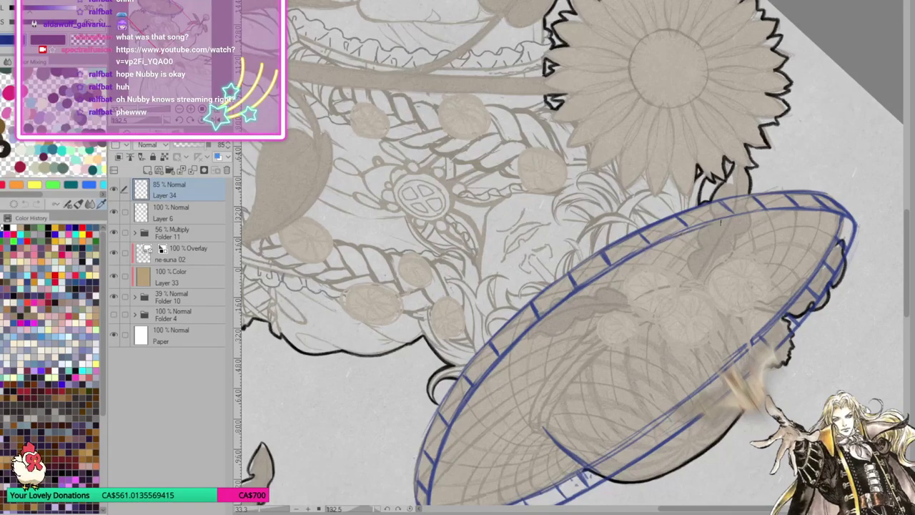
{"action": "key", "text": "minus"}
{"action": "key", "text": "minus"}
{"action": "key", "text": "minus"}
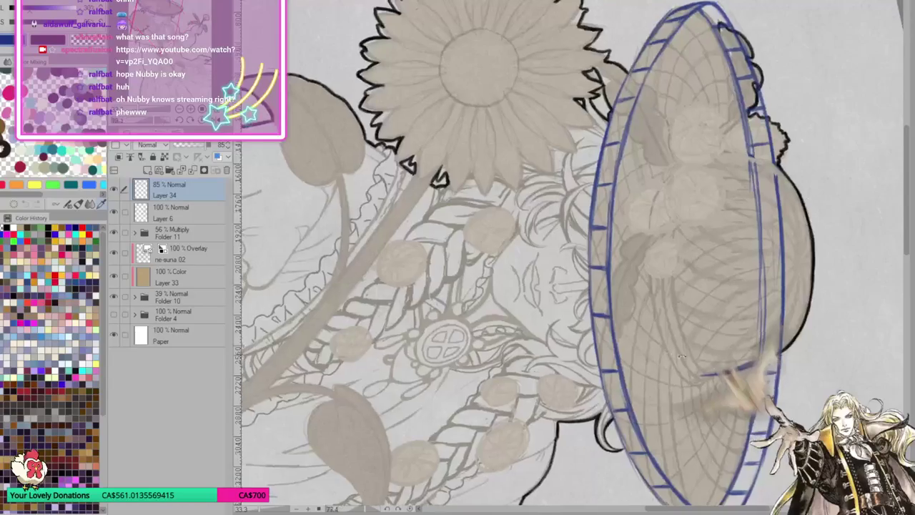
{"action": "key", "text": "minus"}
{"action": "key", "text": "minus"}
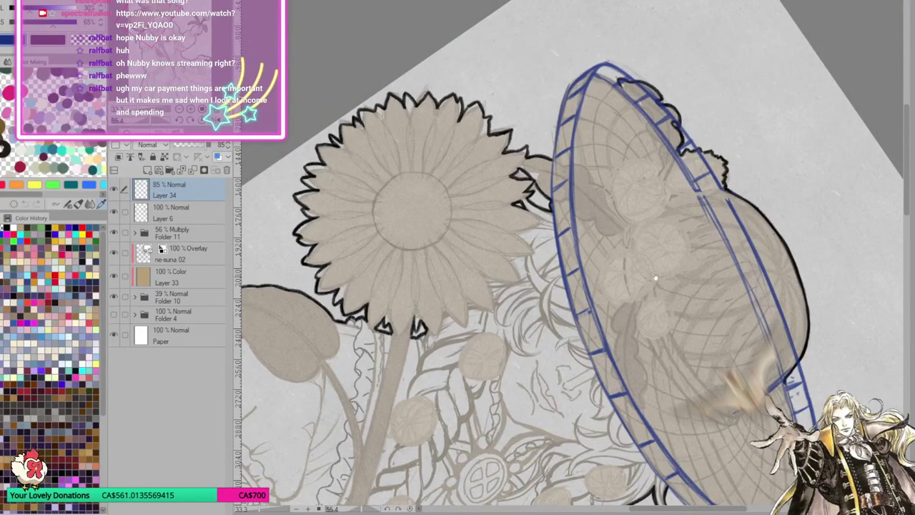
{"action": "scroll", "coordinate": [656, 277], "scroll_direction": "up", "scroll_amount": 2}
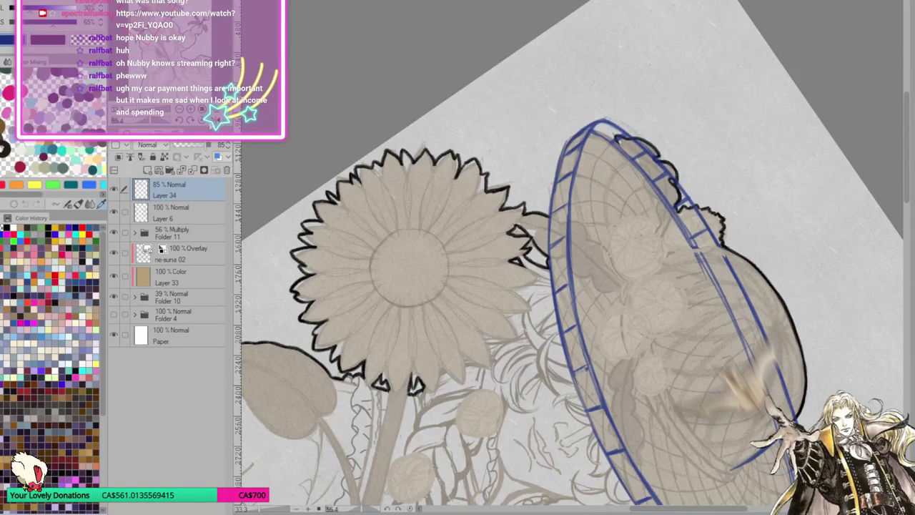
{"action": "key", "text": "ctrl+@"}
{"action": "key", "text": "ctrl+0"}
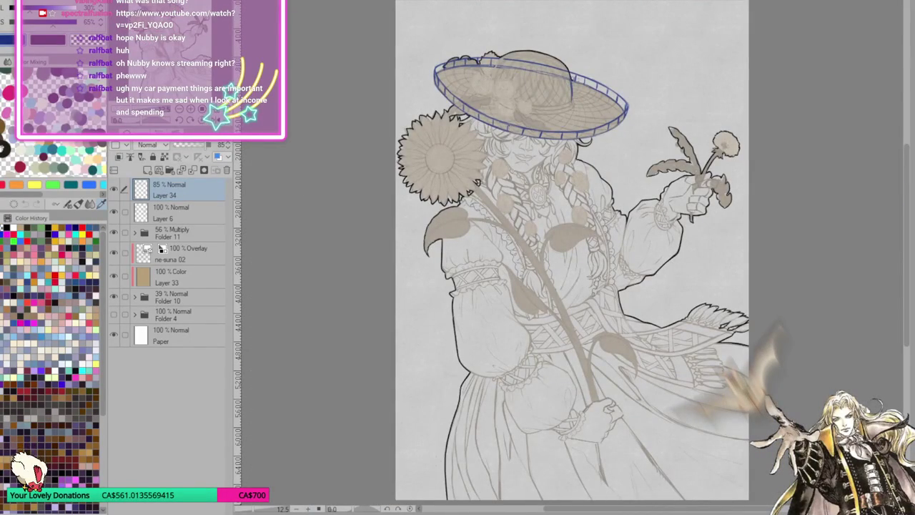
{"action": "scroll", "coordinate": [565, 214], "scroll_direction": "down", "scroll_amount": 1}
{"action": "scroll", "coordinate": [565, 214], "scroll_direction": "up", "scroll_amount": 2}
{"action": "scroll", "coordinate": [565, 215], "scroll_direction": "up", "scroll_amount": 2}
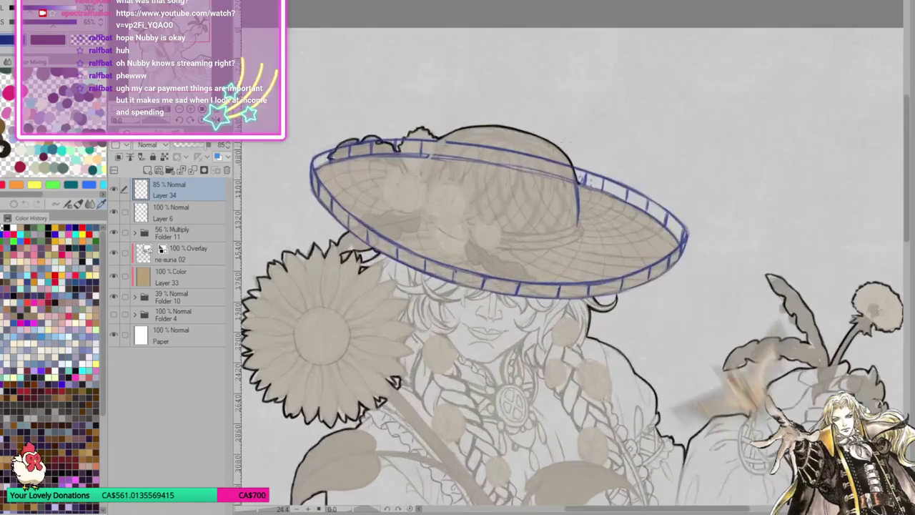
{"action": "scroll", "coordinate": [546, 144], "scroll_direction": "down", "scroll_amount": 2}
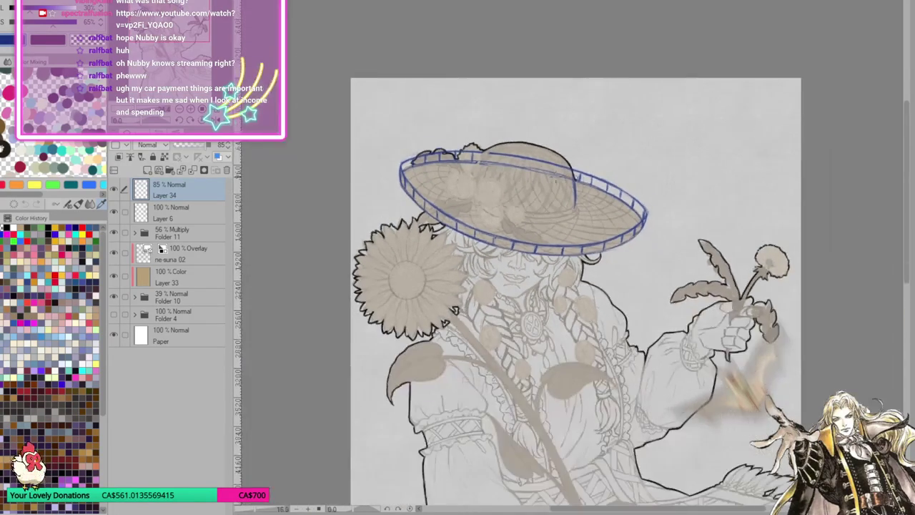
{"action": "scroll", "coordinate": [551, 154], "scroll_direction": "up", "scroll_amount": 1}
{"action": "scroll", "coordinate": [560, 167], "scroll_direction": "up", "scroll_amount": 1}
{"action": "scroll", "coordinate": [549, 173], "scroll_direction": "up", "scroll_amount": 1}
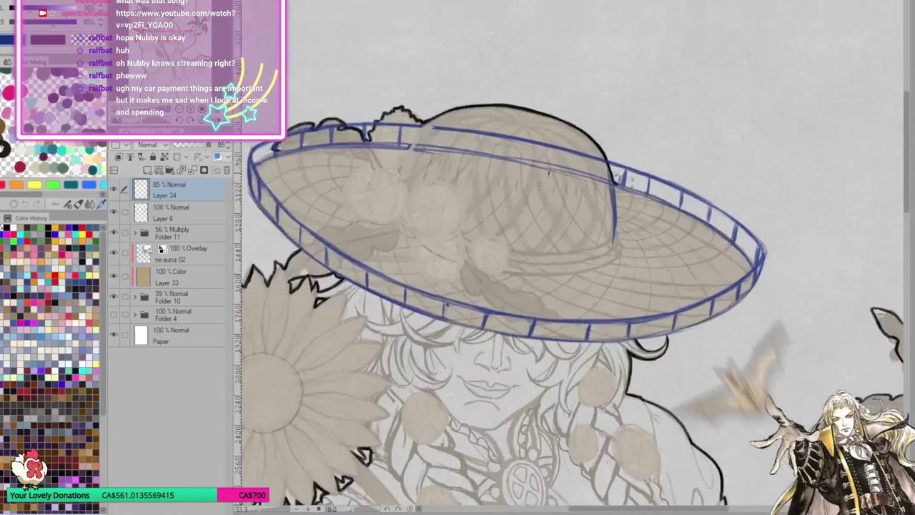
{"action": "scroll", "coordinate": [549, 172], "scroll_direction": "down", "scroll_amount": 1}
{"action": "scroll", "coordinate": [549, 172], "scroll_direction": "up", "scroll_amount": 1}
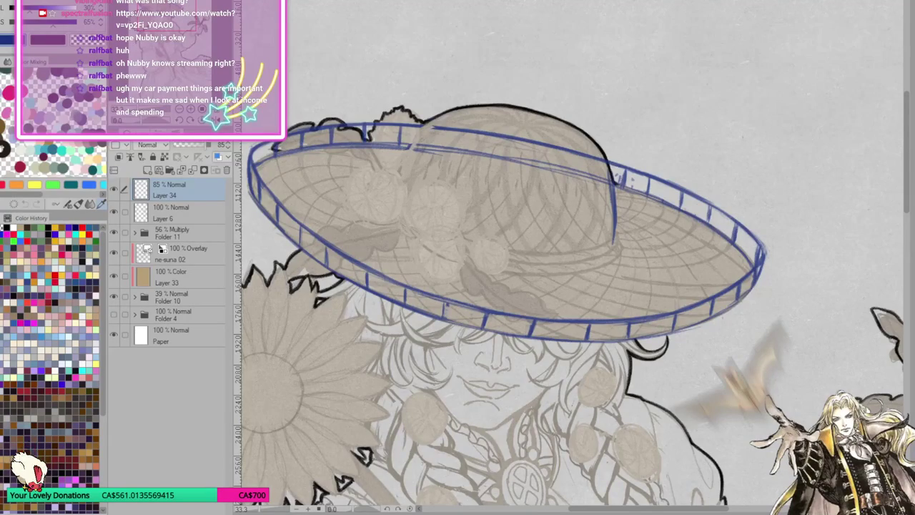
{"action": "scroll", "coordinate": [748, 208], "scroll_direction": "down", "scroll_amount": 2}
{"action": "scroll", "coordinate": [747, 208], "scroll_direction": "up", "scroll_amount": 1}
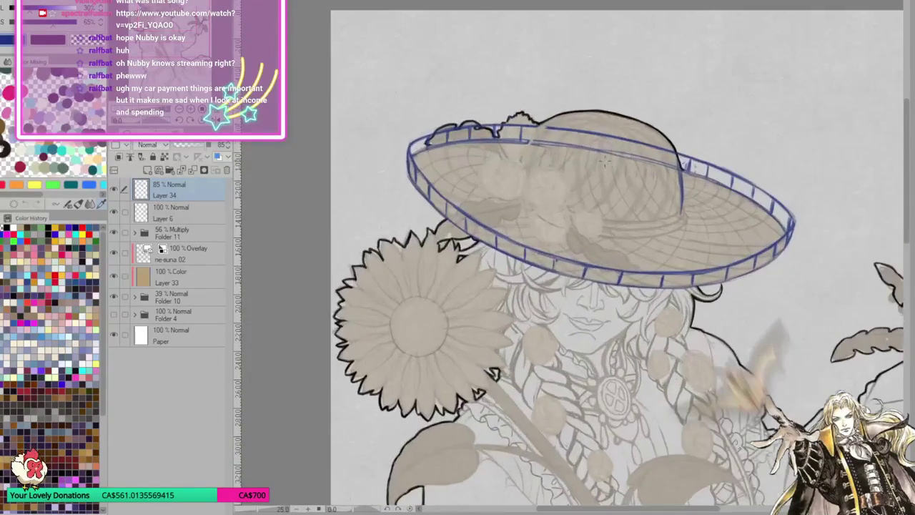
{"action": "scroll", "coordinate": [748, 208], "scroll_direction": "down", "scroll_amount": 1}
{"action": "scroll", "coordinate": [748, 208], "scroll_direction": "up", "scroll_amount": 1}
{"action": "scroll", "coordinate": [604, 164], "scroll_direction": "up", "scroll_amount": 1}
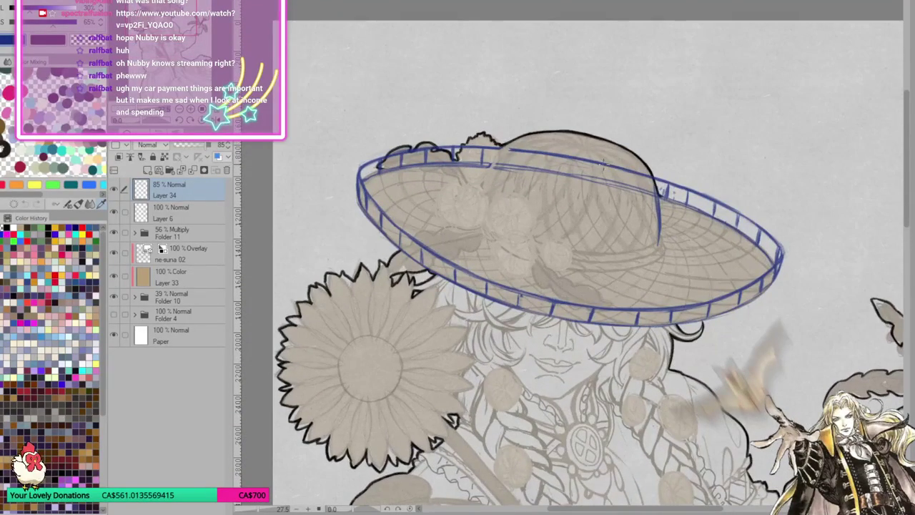
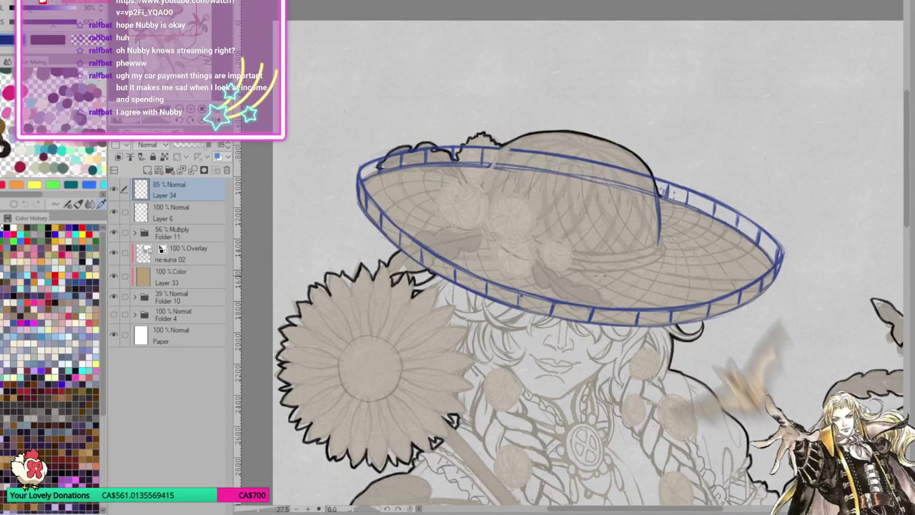
Zoom the canvas in on the sunflower character's hat.
{"action": "key", "text": "ctrl+plus"}
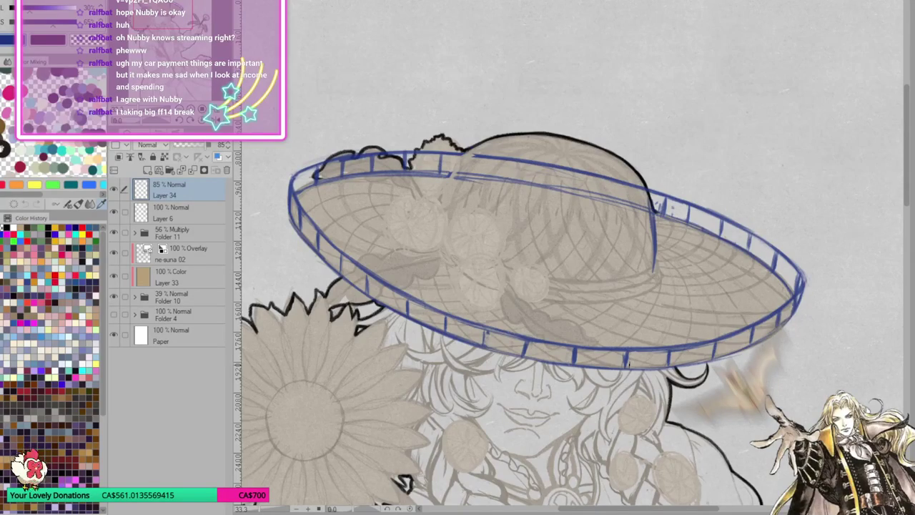
Add Layer 35, fade the blue guide layer to 52% opacity, and pick bright red.
{"action": "left_click", "coordinate": [148, 170]}
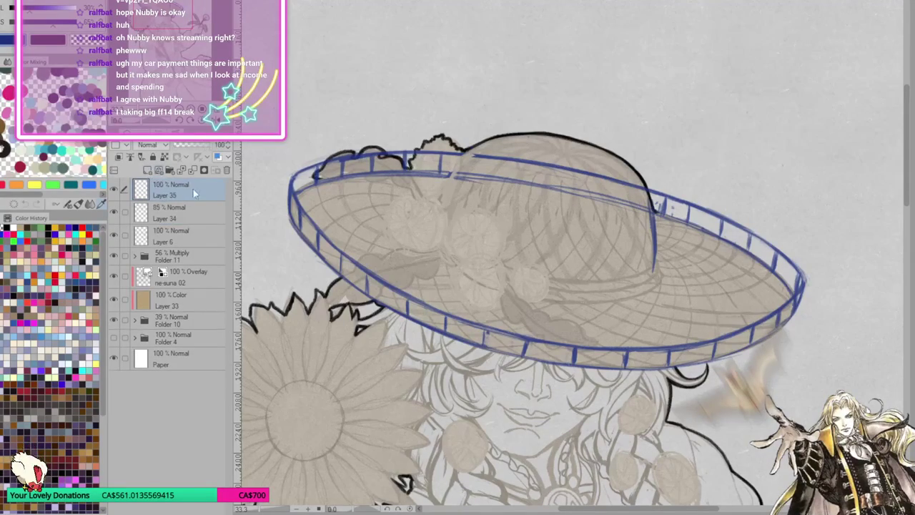
{"action": "left_click", "coordinate": [190, 214]}
{"action": "left_click", "coordinate": [193, 144]}
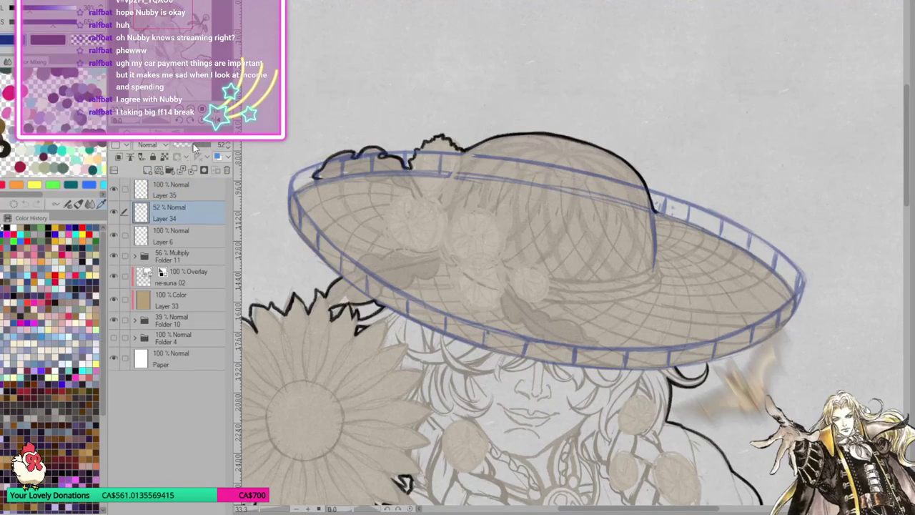
{"action": "left_click", "coordinate": [189, 189]}
{"action": "left_click_drag", "start_coordinate": [70, 25], "coordinate": [47, 16]}
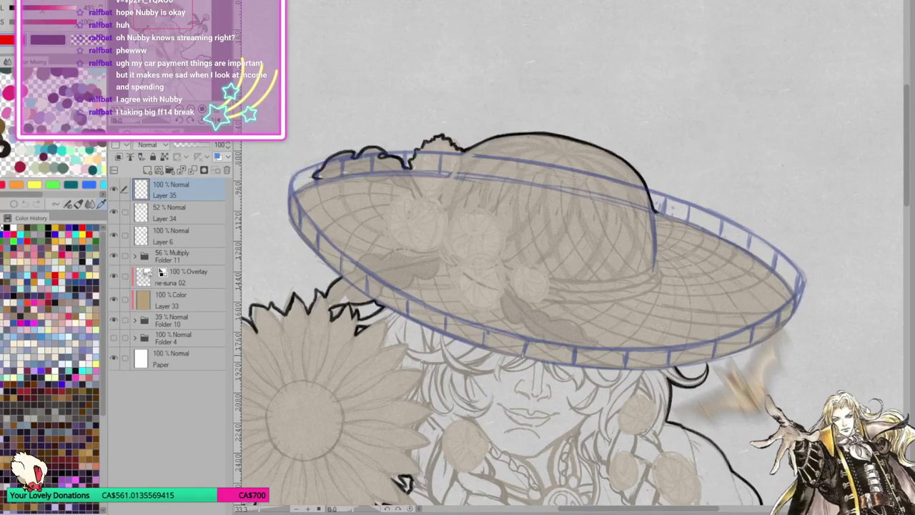
Draw red zigzag strokes along the middle of the front brim.
{"action": "left_click_drag", "start_coordinate": [527, 354], "coordinate": [533, 343]}
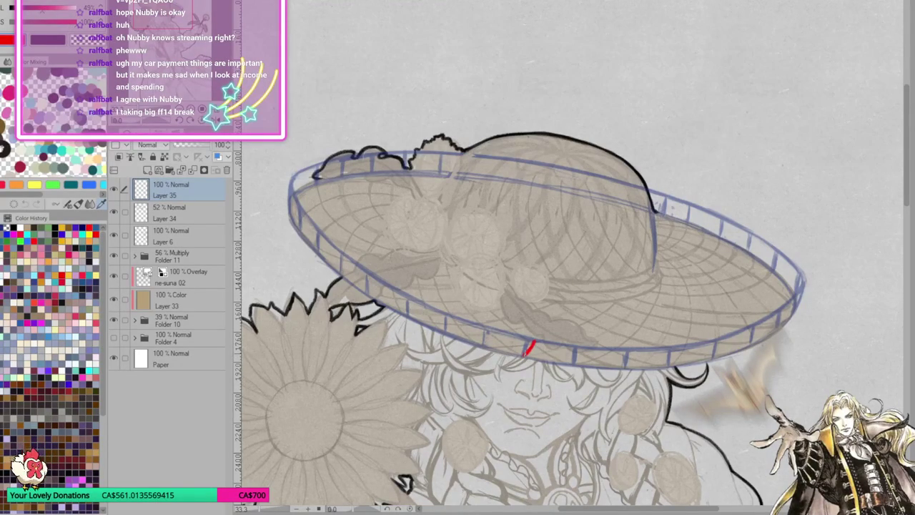
{"action": "mouse_move", "coordinate": [542, 346]}
{"action": "left_mouse_down"}
{"action": "mouse_move", "coordinate": [550, 359]}
{"action": "mouse_move", "coordinate": [550, 348]}
{"action": "left_mouse_up"}
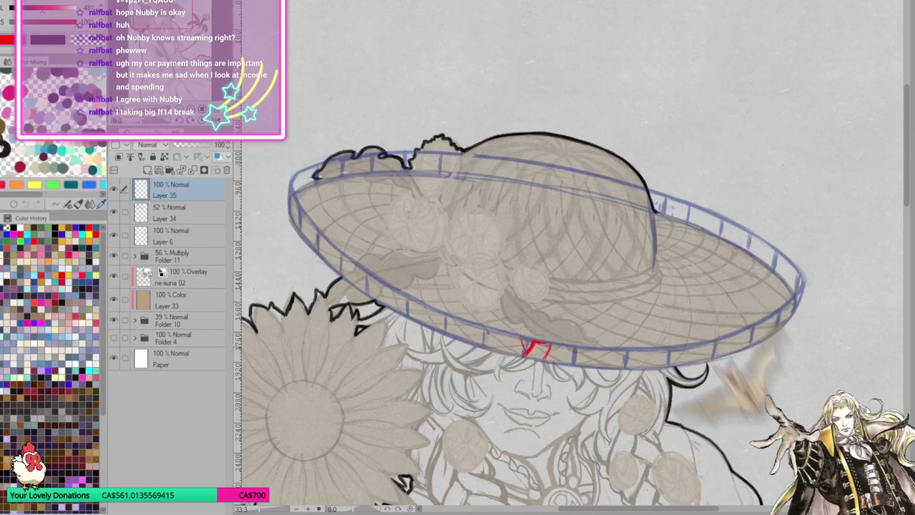
{"action": "mouse_move", "coordinate": [524, 351]}
{"action": "left_mouse_down"}
{"action": "mouse_move", "coordinate": [516, 335]}
{"action": "mouse_move", "coordinate": [509, 353]}
{"action": "left_mouse_up"}
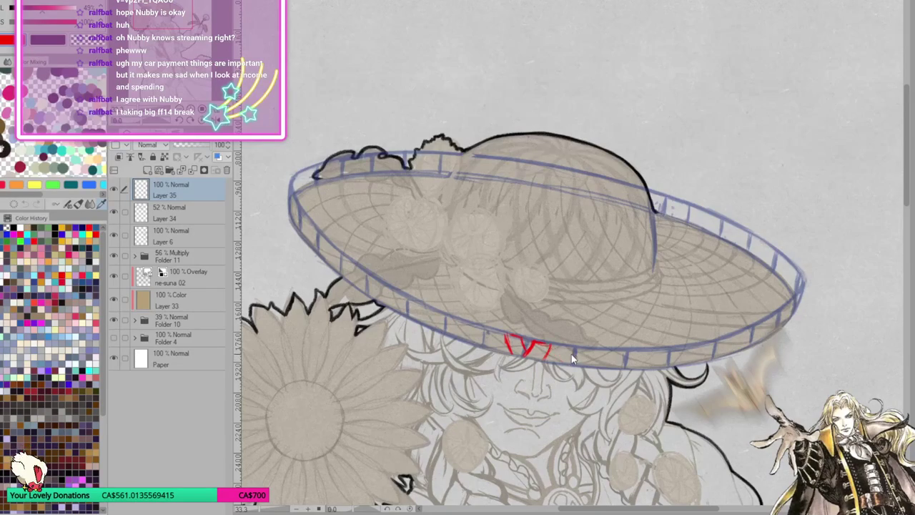
{"action": "mouse_move", "coordinate": [546, 359]}
{"action": "left_mouse_down"}
{"action": "mouse_move", "coordinate": [558, 340]}
{"action": "mouse_move", "coordinate": [503, 337]}
{"action": "mouse_move", "coordinate": [506, 351]}
{"action": "left_mouse_up"}
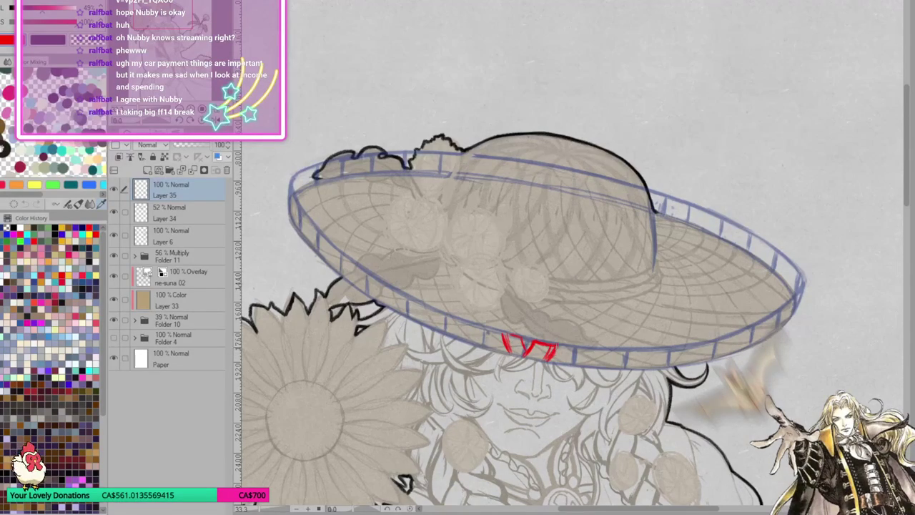
{"action": "mouse_move", "coordinate": [559, 362]}
{"action": "left_mouse_down"}
{"action": "mouse_move", "coordinate": [558, 345]}
{"action": "mouse_move", "coordinate": [576, 344]}
{"action": "mouse_move", "coordinate": [577, 364]}
{"action": "mouse_move", "coordinate": [584, 348]}
{"action": "mouse_move", "coordinate": [600, 347]}
{"action": "mouse_move", "coordinate": [603, 365]}
{"action": "mouse_move", "coordinate": [608, 349]}
{"action": "mouse_move", "coordinate": [623, 349]}
{"action": "mouse_move", "coordinate": [626, 366]}
{"action": "mouse_move", "coordinate": [650, 350]}
{"action": "mouse_move", "coordinate": [647, 368]}
{"action": "left_mouse_up"}
{"action": "left_click_drag", "start_coordinate": [646, 351], "coordinate": [656, 364]}
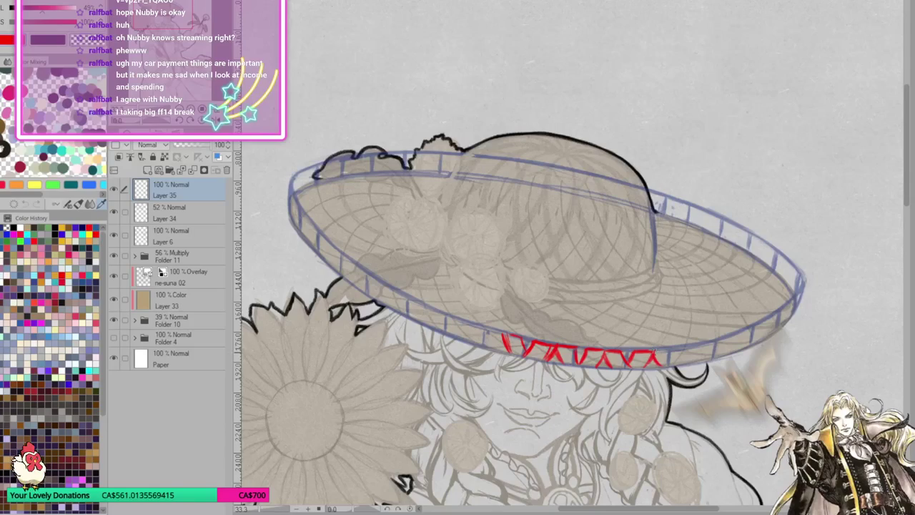
Undo the bad stroke and extend the red zigzag to the front brim's right edge.
{"action": "key", "text": "ctrl+z"}
{"action": "mouse_move", "coordinate": [645, 360]}
{"action": "left_mouse_down"}
{"action": "mouse_move", "coordinate": [652, 367]}
{"action": "mouse_move", "coordinate": [659, 354]}
{"action": "mouse_move", "coordinate": [656, 367]}
{"action": "mouse_move", "coordinate": [667, 346]}
{"action": "mouse_move", "coordinate": [672, 368]}
{"action": "mouse_move", "coordinate": [675, 353]}
{"action": "mouse_move", "coordinate": [682, 368]}
{"action": "mouse_move", "coordinate": [692, 346]}
{"action": "mouse_move", "coordinate": [679, 356]}
{"action": "mouse_move", "coordinate": [679, 338]}
{"action": "mouse_move", "coordinate": [681, 346]}
{"action": "mouse_move", "coordinate": [710, 335]}
{"action": "left_mouse_up"}
{"action": "mouse_move", "coordinate": [705, 352]}
{"action": "left_mouse_down"}
{"action": "mouse_move", "coordinate": [712, 337]}
{"action": "mouse_move", "coordinate": [715, 351]}
{"action": "mouse_move", "coordinate": [719, 334]}
{"action": "mouse_move", "coordinate": [746, 319]}
{"action": "left_mouse_up"}
{"action": "mouse_move", "coordinate": [743, 350]}
{"action": "left_mouse_down"}
{"action": "mouse_move", "coordinate": [750, 321]}
{"action": "mouse_move", "coordinate": [775, 302]}
{"action": "mouse_move", "coordinate": [781, 310]}
{"action": "left_mouse_up"}
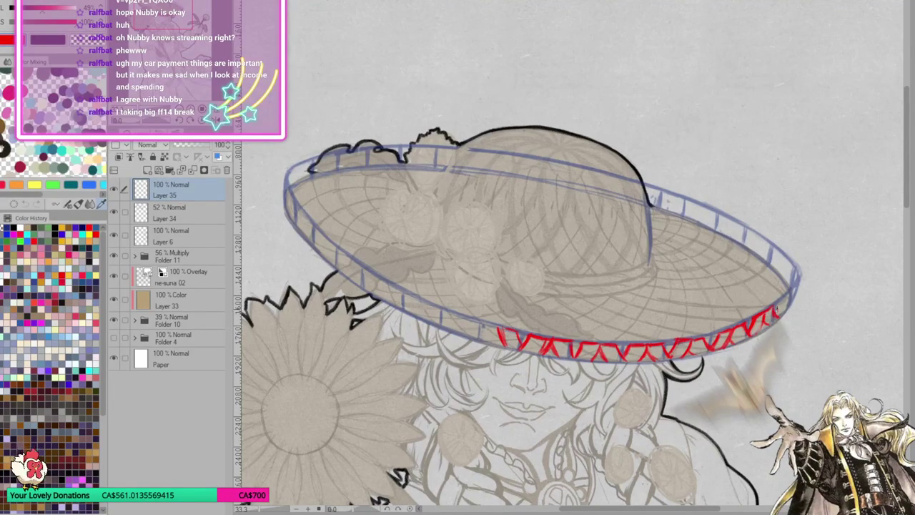
{"action": "mouse_move", "coordinate": [777, 307]}
{"action": "left_mouse_down"}
{"action": "mouse_move", "coordinate": [782, 295]}
{"action": "mouse_move", "coordinate": [787, 313]}
{"action": "mouse_move", "coordinate": [788, 293]}
{"action": "mouse_move", "coordinate": [775, 264]}
{"action": "left_mouse_up"}
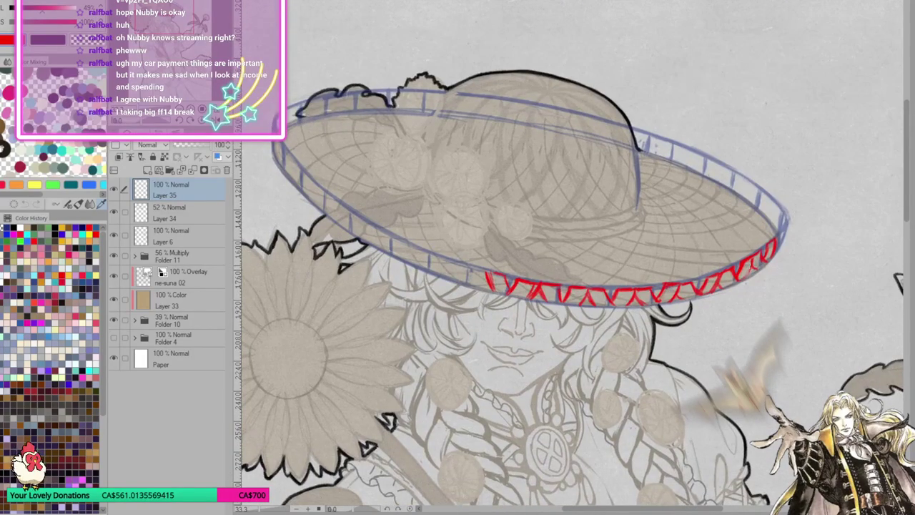
Add red zigzag strokes extending the weave toward the brim's left end.
{"action": "scroll", "coordinate": [572, 286], "scroll_direction": "down", "scroll_amount": 5}
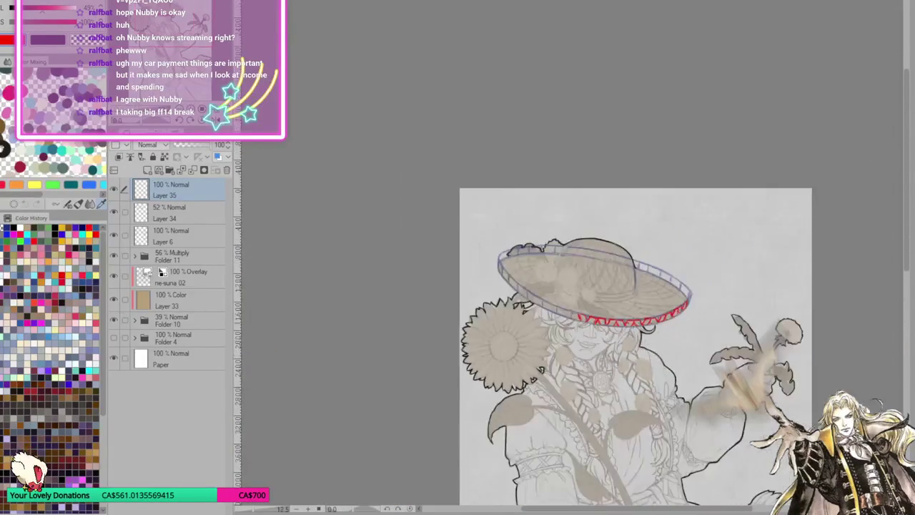
{"action": "scroll", "coordinate": [572, 286], "scroll_direction": "up", "scroll_amount": 5}
{"action": "scroll", "coordinate": [498, 315], "scroll_direction": "up", "scroll_amount": 2}
{"action": "scroll", "coordinate": [498, 316], "scroll_direction": "up", "scroll_amount": 2}
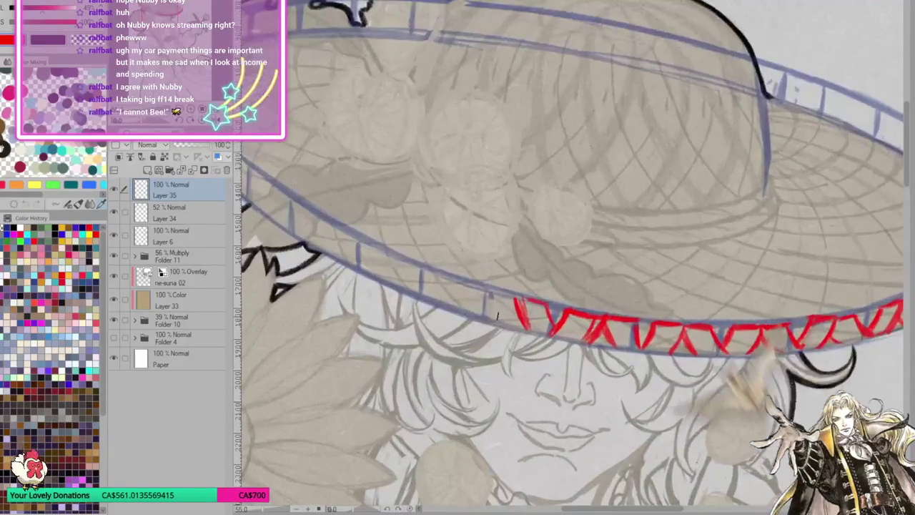
{"action": "mouse_move", "coordinate": [512, 330]}
{"action": "left_mouse_down"}
{"action": "mouse_move", "coordinate": [519, 310]}
{"action": "mouse_move", "coordinate": [491, 308]}
{"action": "mouse_move", "coordinate": [494, 296]}
{"action": "mouse_move", "coordinate": [517, 299]}
{"action": "mouse_move", "coordinate": [499, 293]}
{"action": "mouse_move", "coordinate": [489, 323]}
{"action": "mouse_move", "coordinate": [467, 283]}
{"action": "mouse_move", "coordinate": [465, 314]}
{"action": "left_mouse_up"}
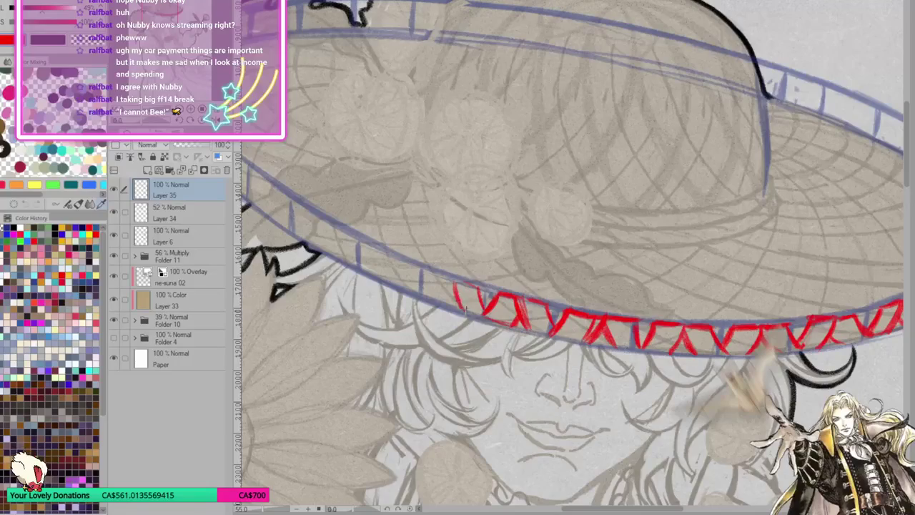
{"action": "mouse_move", "coordinate": [453, 275]}
{"action": "left_mouse_down"}
{"action": "mouse_move", "coordinate": [483, 307]}
{"action": "mouse_move", "coordinate": [529, 317]}
{"action": "left_mouse_up"}
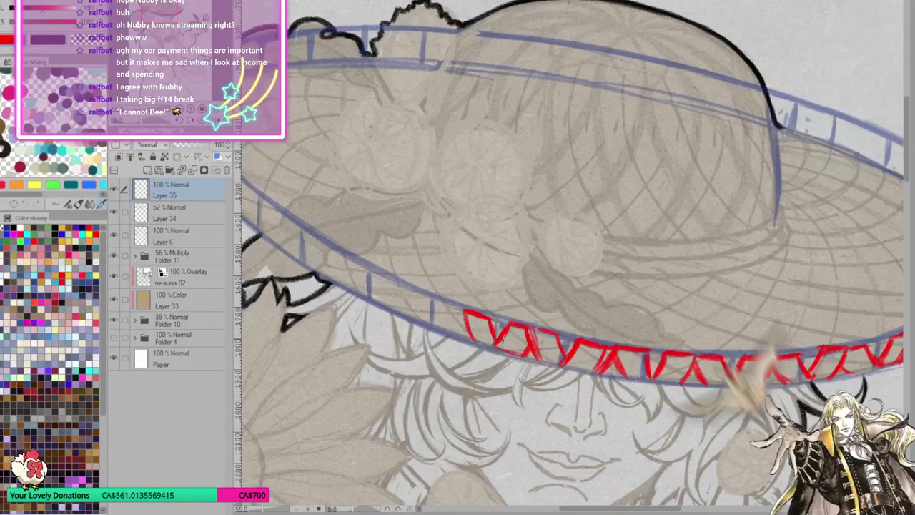
{"action": "scroll", "coordinate": [495, 347], "scroll_direction": "down", "scroll_amount": 2}
{"action": "scroll", "coordinate": [495, 347], "scroll_direction": "down", "scroll_amount": 1}
{"action": "scroll", "coordinate": [472, 357], "scroll_direction": "up", "scroll_amount": 1}
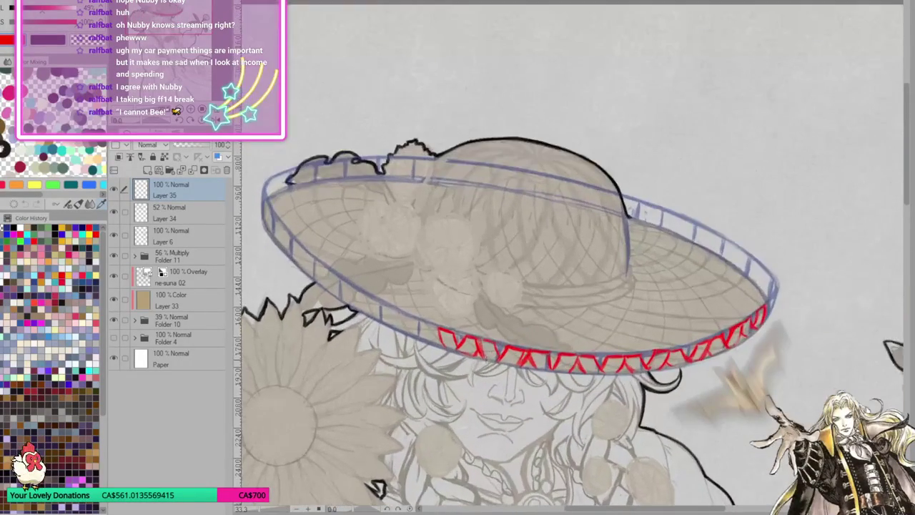
{"action": "scroll", "coordinate": [453, 362], "scroll_direction": "up", "scroll_amount": 2}
{"action": "scroll", "coordinate": [514, 361], "scroll_direction": "down", "scroll_amount": 1}
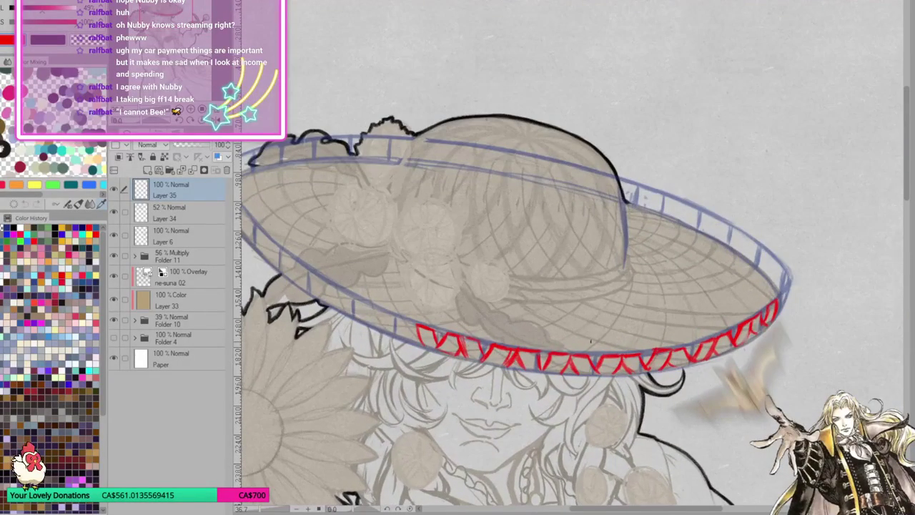
{"action": "scroll", "coordinate": [695, 345], "scroll_direction": "up", "scroll_amount": 1}
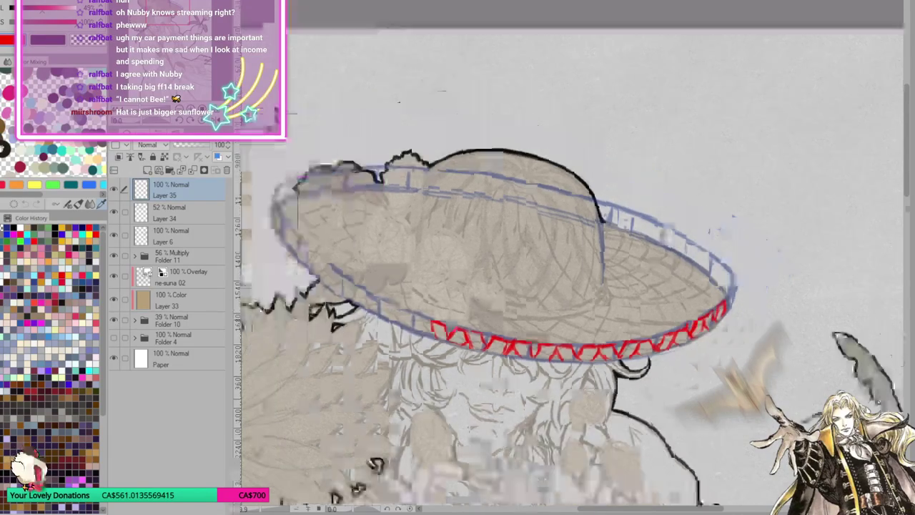
Continue the red zigzag up the brim's left side to its far left edge.
{"action": "left_click_drag", "start_coordinate": [583, 311], "coordinate": [455, 336]}
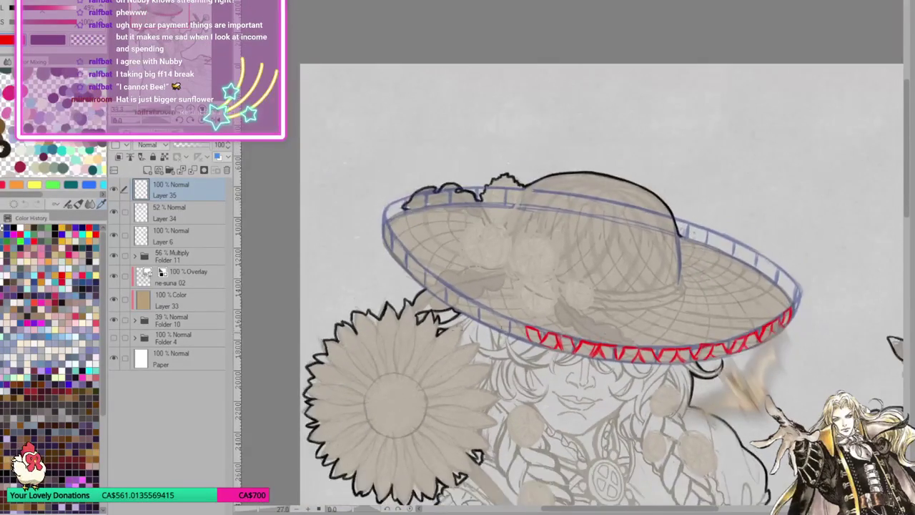
{"action": "left_click_drag", "start_coordinate": [572, 286], "coordinate": [614, 271]}
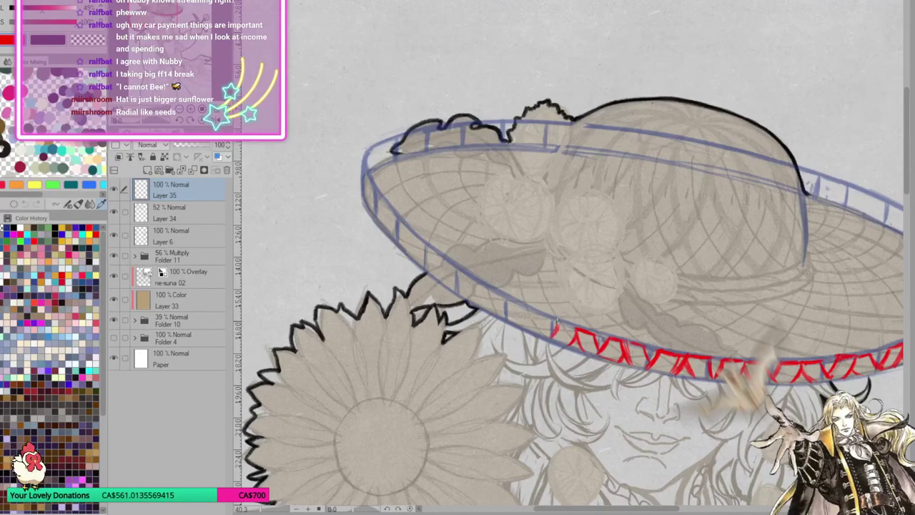
{"action": "mouse_move", "coordinate": [552, 323]}
{"action": "left_mouse_down"}
{"action": "mouse_move", "coordinate": [572, 330]}
{"action": "mouse_move", "coordinate": [550, 333]}
{"action": "mouse_move", "coordinate": [536, 312]}
{"action": "mouse_move", "coordinate": [541, 339]}
{"action": "mouse_move", "coordinate": [545, 311]}
{"action": "mouse_move", "coordinate": [558, 334]}
{"action": "mouse_move", "coordinate": [521, 329]}
{"action": "mouse_move", "coordinate": [514, 302]}
{"action": "mouse_move", "coordinate": [502, 317]}
{"action": "mouse_move", "coordinate": [511, 319]}
{"action": "mouse_move", "coordinate": [487, 286]}
{"action": "mouse_move", "coordinate": [489, 311]}
{"action": "mouse_move", "coordinate": [484, 286]}
{"action": "mouse_move", "coordinate": [486, 334]}
{"action": "left_mouse_up"}
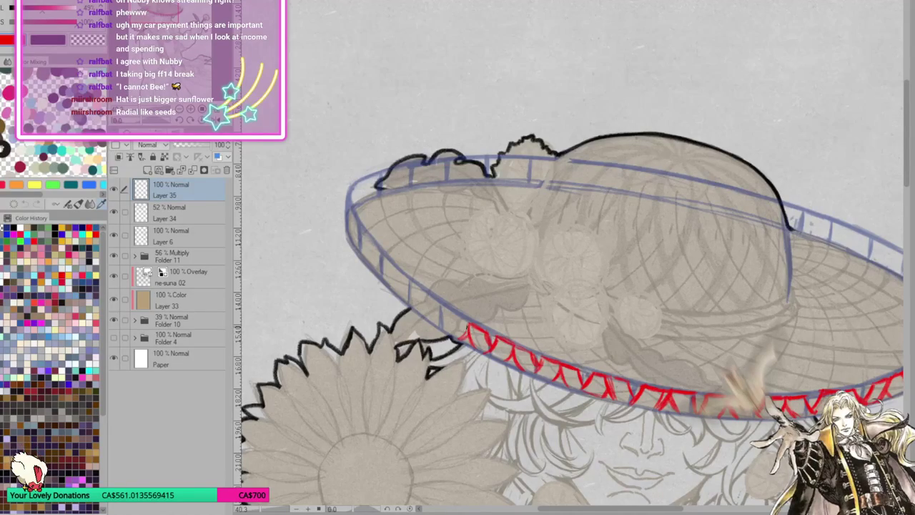
{"action": "mouse_move", "coordinate": [467, 325]}
{"action": "left_mouse_down"}
{"action": "mouse_move", "coordinate": [453, 314]}
{"action": "mouse_move", "coordinate": [447, 329]}
{"action": "mouse_move", "coordinate": [438, 314]}
{"action": "left_mouse_up"}
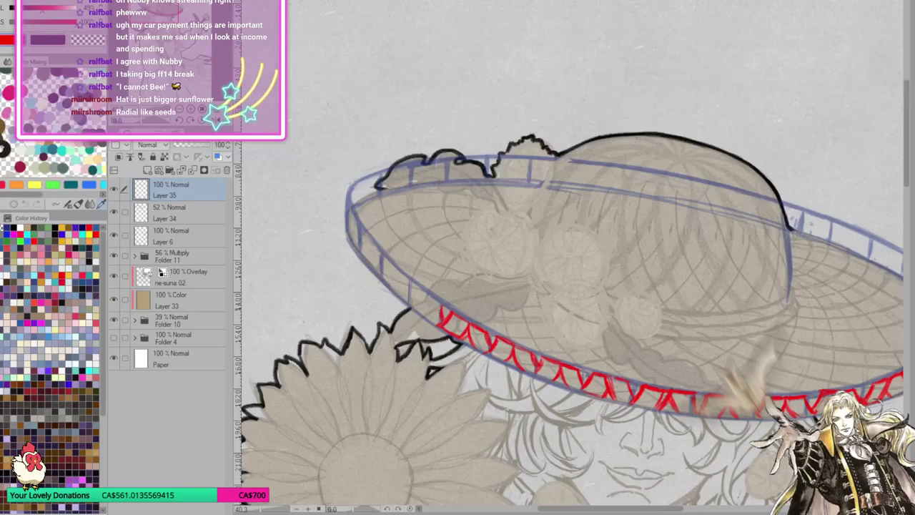
{"action": "mouse_move", "coordinate": [439, 315]}
{"action": "left_mouse_down"}
{"action": "mouse_move", "coordinate": [428, 292]}
{"action": "mouse_move", "coordinate": [433, 323]}
{"action": "left_mouse_up"}
{"action": "left_click_drag", "start_coordinate": [423, 289], "coordinate": [445, 334]}
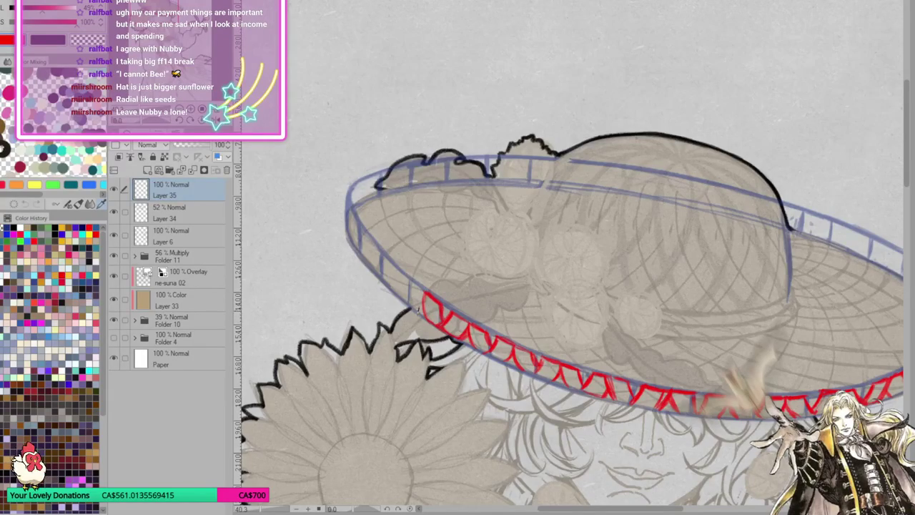
{"action": "left_click_drag", "start_coordinate": [409, 285], "coordinate": [429, 307]}
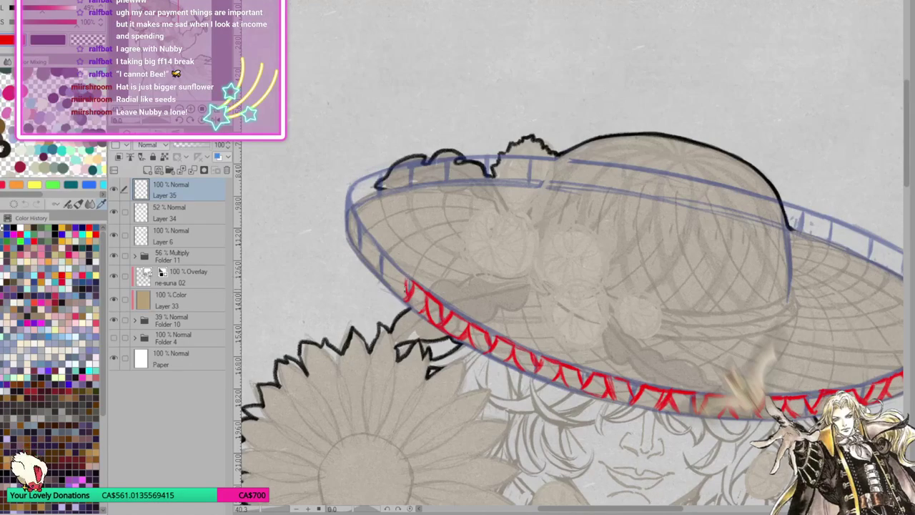
{"action": "mouse_move", "coordinate": [393, 266]}
{"action": "left_mouse_down"}
{"action": "mouse_move", "coordinate": [404, 301]}
{"action": "mouse_move", "coordinate": [391, 290]}
{"action": "mouse_move", "coordinate": [386, 262]}
{"action": "mouse_move", "coordinate": [398, 268]}
{"action": "mouse_move", "coordinate": [383, 280]}
{"action": "left_mouse_up"}
{"action": "left_click_drag", "start_coordinate": [620, 258], "coordinate": [736, 227]}
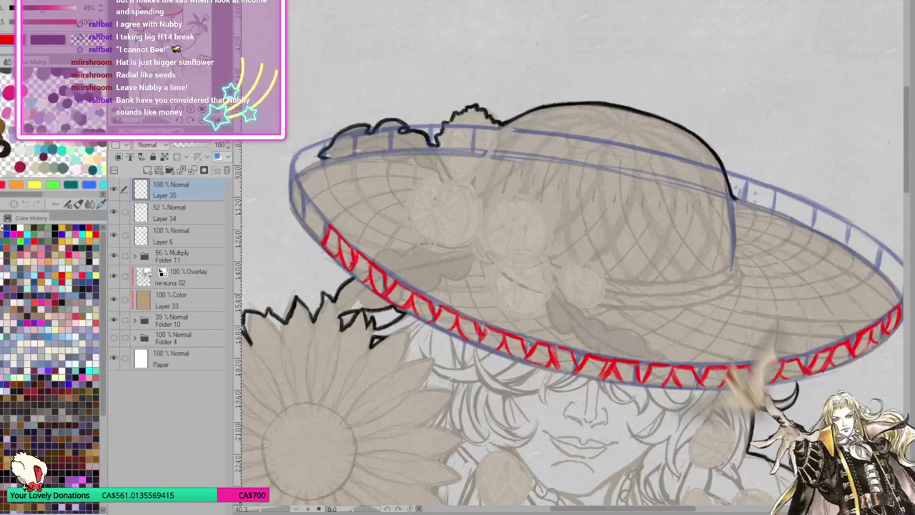
Draw red zigzag strokes up the brim's right end, undoing a stray mark.
{"action": "mouse_move", "coordinate": [327, 213]}
{"action": "left_mouse_down"}
{"action": "mouse_move", "coordinate": [838, 191]}
{"action": "mouse_move", "coordinate": [801, 193]}
{"action": "mouse_move", "coordinate": [779, 222]}
{"action": "mouse_move", "coordinate": [789, 188]}
{"action": "mouse_move", "coordinate": [782, 230]}
{"action": "left_mouse_up"}
{"action": "mouse_move", "coordinate": [789, 196]}
{"action": "left_mouse_down"}
{"action": "mouse_move", "coordinate": [779, 226]}
{"action": "mouse_move", "coordinate": [789, 204]}
{"action": "left_mouse_up"}
{"action": "key", "text": "ctrl+z"}
{"action": "key", "text": "ctrl+z"}
{"action": "key", "text": "ctrl+z"}
{"action": "key", "text": "ctrl+z"}
{"action": "mouse_move", "coordinate": [786, 209]}
{"action": "left_mouse_down"}
{"action": "mouse_move", "coordinate": [800, 179]}
{"action": "mouse_move", "coordinate": [804, 199]}
{"action": "mouse_move", "coordinate": [789, 186]}
{"action": "left_mouse_up"}
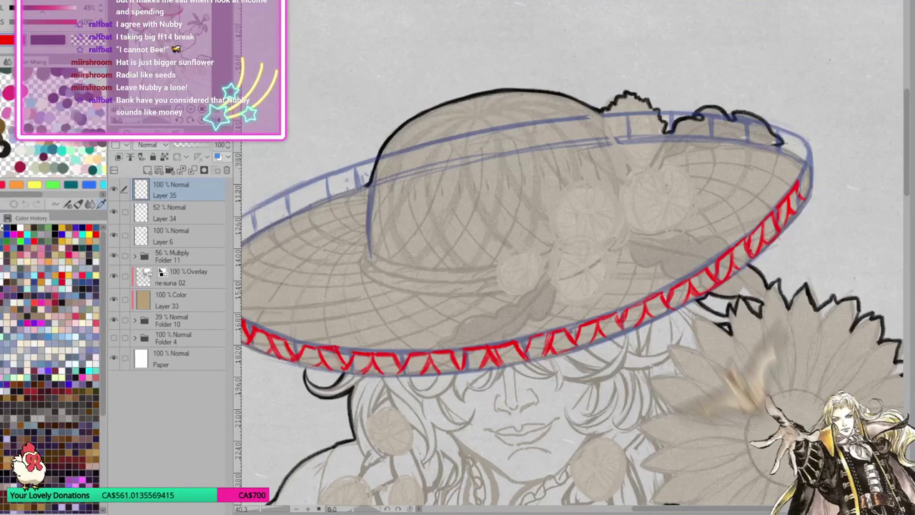
{"action": "mouse_move", "coordinate": [801, 177]}
{"action": "left_mouse_down"}
{"action": "mouse_move", "coordinate": [802, 193]}
{"action": "mouse_move", "coordinate": [807, 167]}
{"action": "mouse_move", "coordinate": [809, 199]}
{"action": "left_mouse_up"}
{"action": "mouse_move", "coordinate": [808, 154]}
{"action": "left_mouse_down"}
{"action": "mouse_move", "coordinate": [810, 204]}
{"action": "mouse_move", "coordinate": [843, 222]}
{"action": "left_mouse_up"}
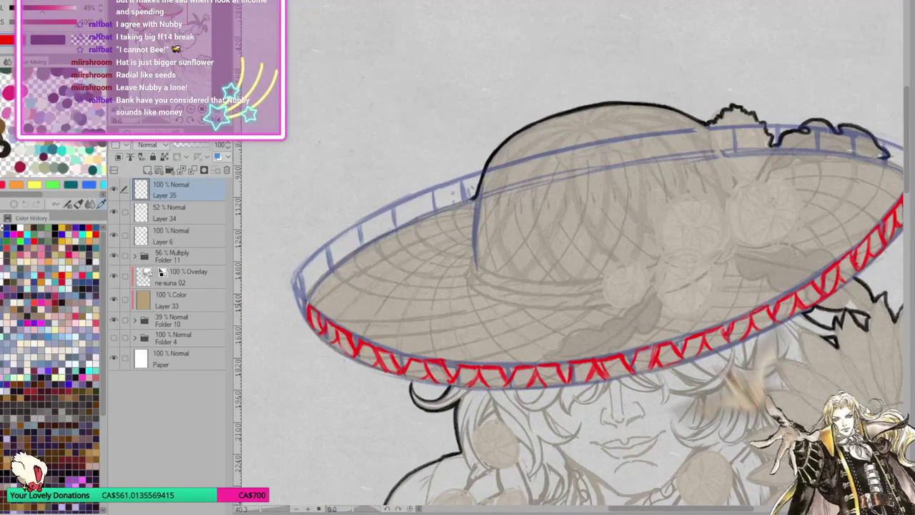
Wrap the red zigzag around the brim's left end, add a blue rail stroke, and begin the right-end weave.
{"action": "mouse_move", "coordinate": [306, 307]}
{"action": "left_mouse_down"}
{"action": "mouse_move", "coordinate": [296, 293]}
{"action": "mouse_move", "coordinate": [308, 324]}
{"action": "left_mouse_up"}
{"action": "left_click_drag", "start_coordinate": [293, 285], "coordinate": [299, 310]}
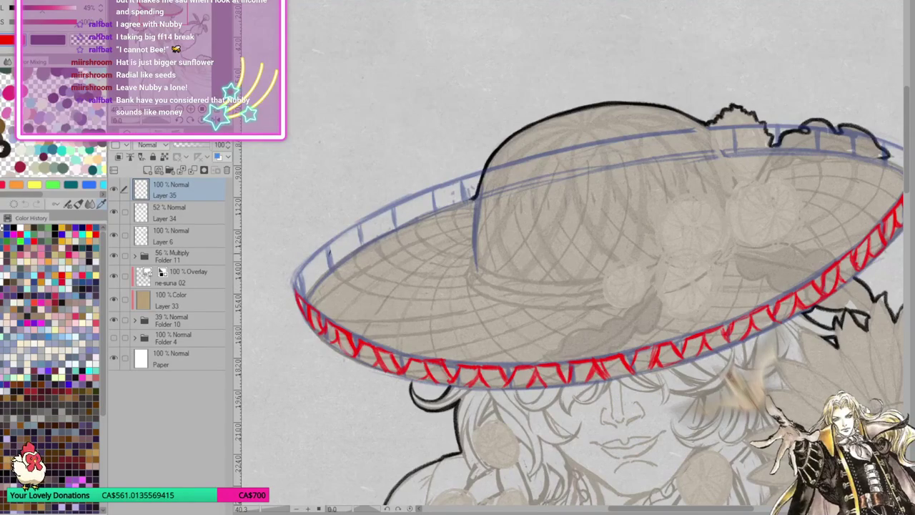
{"action": "left_click_drag", "start_coordinate": [344, 253], "coordinate": [344, 262]}
{"action": "left_click_drag", "start_coordinate": [756, 234], "coordinate": [745, 200]}
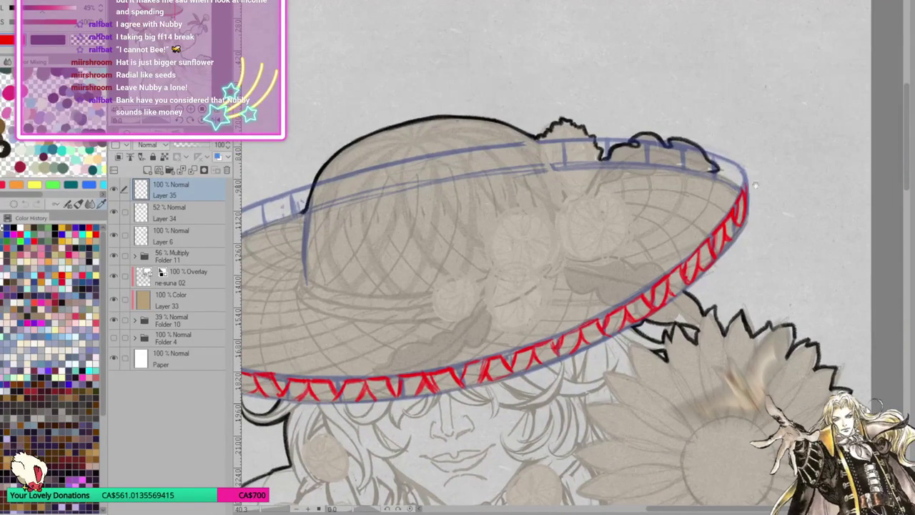
{"action": "mouse_move", "coordinate": [710, 169]}
{"action": "left_mouse_down"}
{"action": "mouse_move", "coordinate": [708, 194]}
{"action": "mouse_move", "coordinate": [708, 151]}
{"action": "mouse_move", "coordinate": [725, 161]}
{"action": "mouse_move", "coordinate": [726, 182]}
{"action": "mouse_move", "coordinate": [688, 230]}
{"action": "mouse_move", "coordinate": [705, 198]}
{"action": "left_mouse_up"}
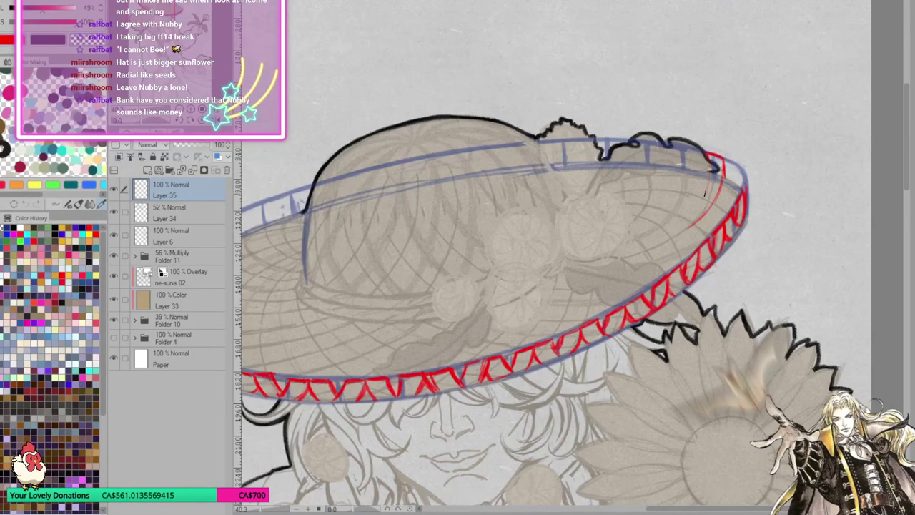
Refine the red strokes at the brim's right tip and sketch two red guide curves inside it.
{"action": "left_click_drag", "start_coordinate": [726, 168], "coordinate": [722, 183]}
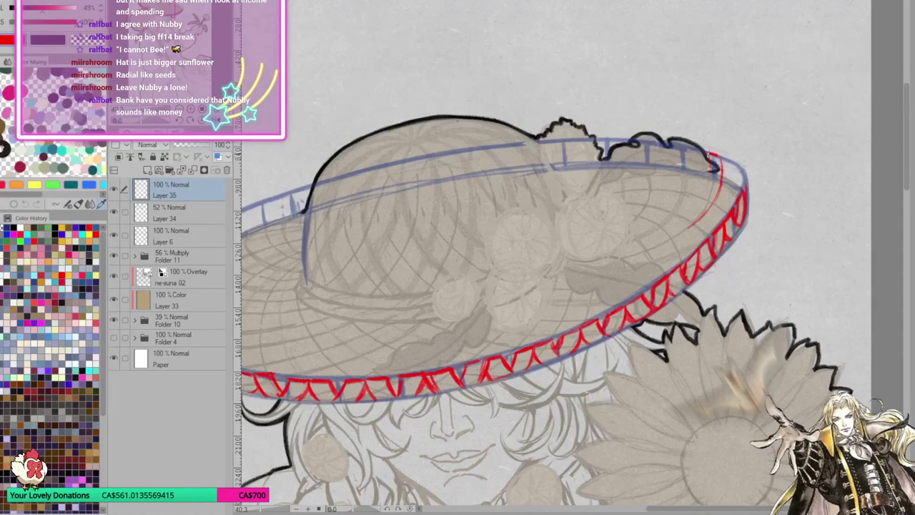
{"action": "mouse_move", "coordinate": [714, 151]}
{"action": "left_mouse_down"}
{"action": "mouse_move", "coordinate": [705, 198]}
{"action": "mouse_move", "coordinate": [692, 208]}
{"action": "left_mouse_up"}
{"action": "left_click_drag", "start_coordinate": [624, 248], "coordinate": [697, 202]}
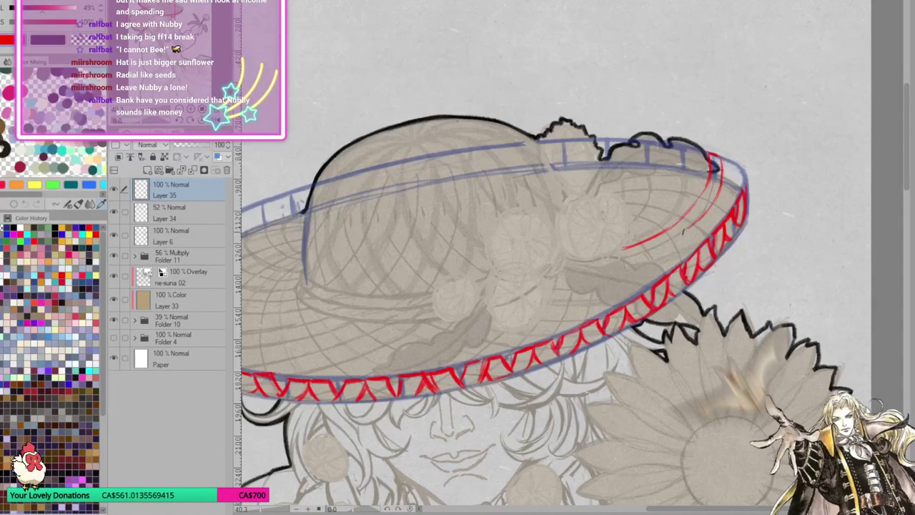
{"action": "mouse_move", "coordinate": [635, 253]}
{"action": "left_mouse_down"}
{"action": "mouse_move", "coordinate": [707, 209]}
{"action": "mouse_move", "coordinate": [710, 183]}
{"action": "left_mouse_up"}
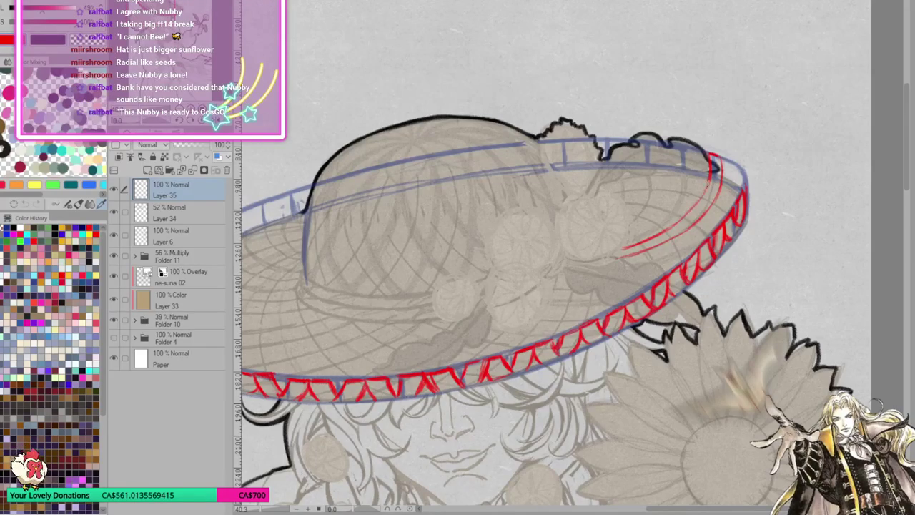
{"action": "left_click_drag", "start_coordinate": [664, 232], "coordinate": [708, 189]}
Mirror the canvas horizontally and erase the red guide curves inside the brim.
{"action": "mouse_move", "coordinate": [622, 263]}
{"action": "left_mouse_down"}
{"action": "mouse_move", "coordinate": [649, 221]}
{"action": "mouse_move", "coordinate": [777, 224]}
{"action": "mouse_move", "coordinate": [768, 219]}
{"action": "left_mouse_up"}
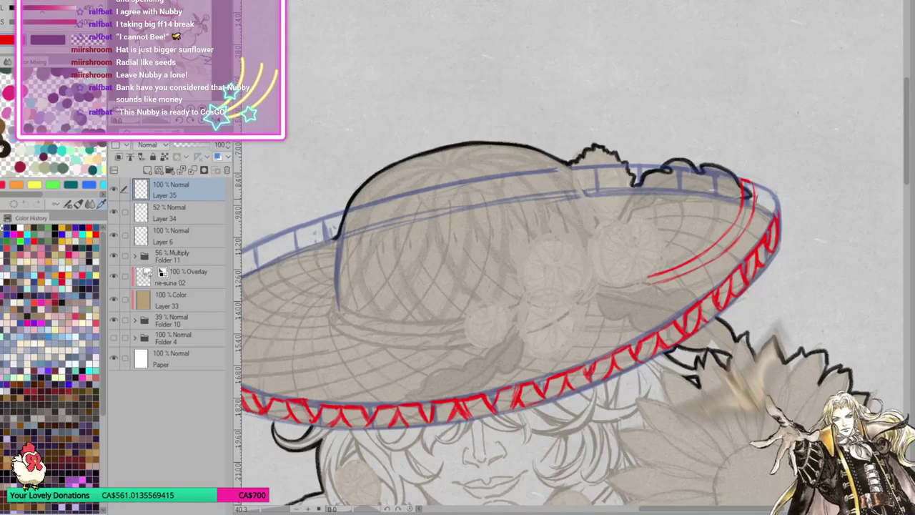
{"action": "mouse_move", "coordinate": [783, 197]}
{"action": "left_mouse_down"}
{"action": "mouse_move", "coordinate": [812, 143]}
{"action": "mouse_move", "coordinate": [706, 188]}
{"action": "left_mouse_up"}
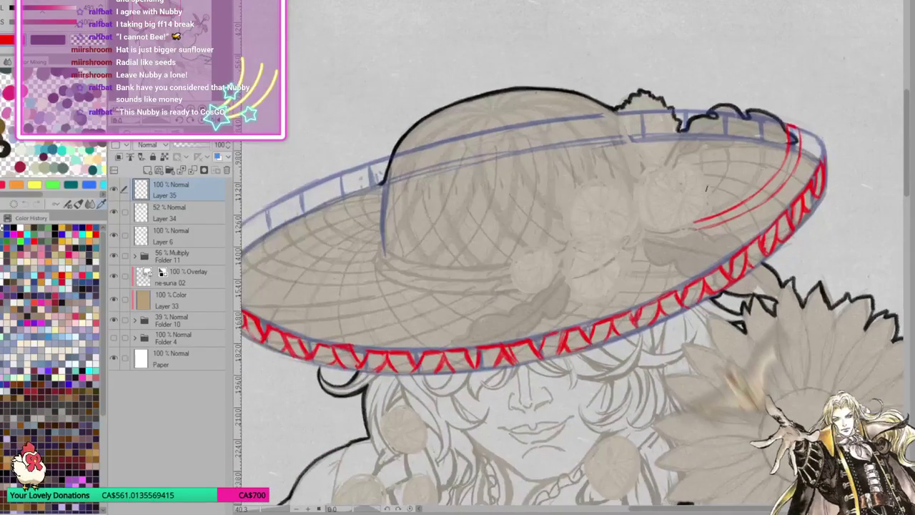
{"action": "key", "text": "h"}
{"action": "left_click_drag", "start_coordinate": [763, 200], "coordinate": [736, 303]}
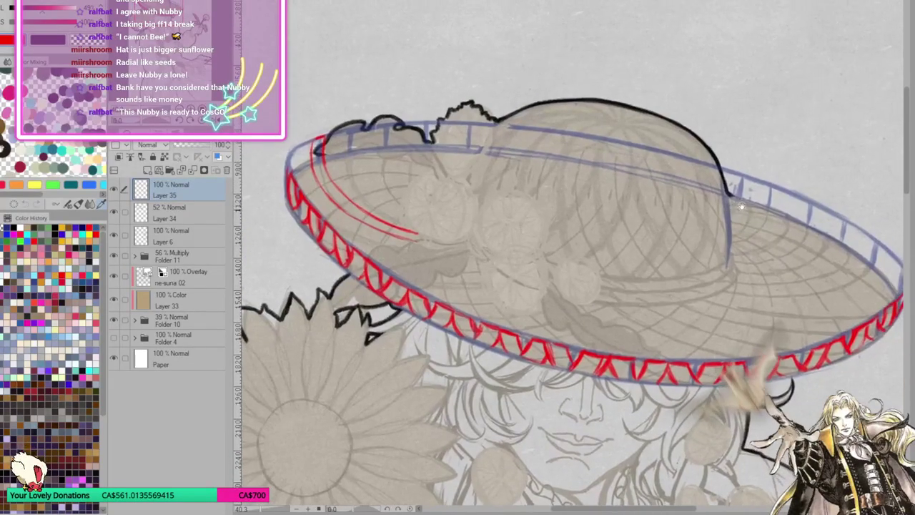
{"action": "left_click_drag", "start_coordinate": [314, 140], "coordinate": [347, 200]}
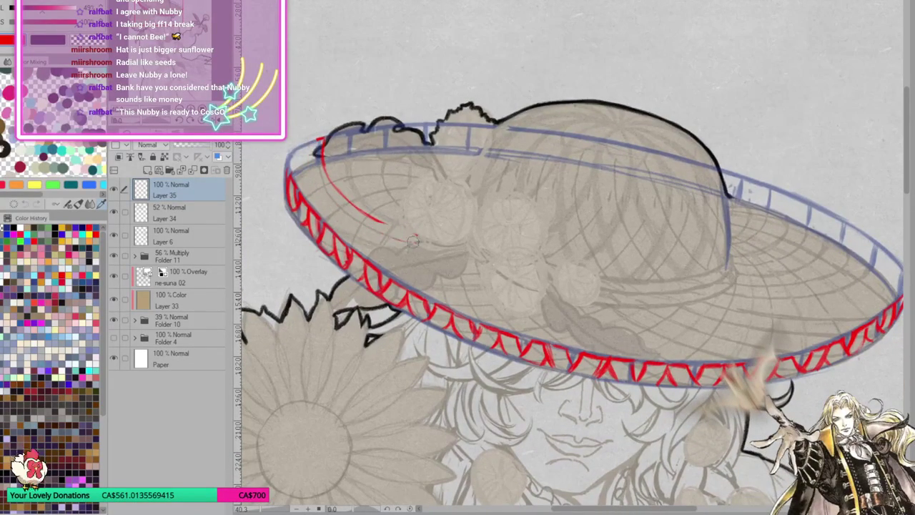
{"action": "left_click_drag", "start_coordinate": [319, 141], "coordinate": [338, 190]}
{"action": "left_click_drag", "start_coordinate": [627, 219], "coordinate": [703, 222]}
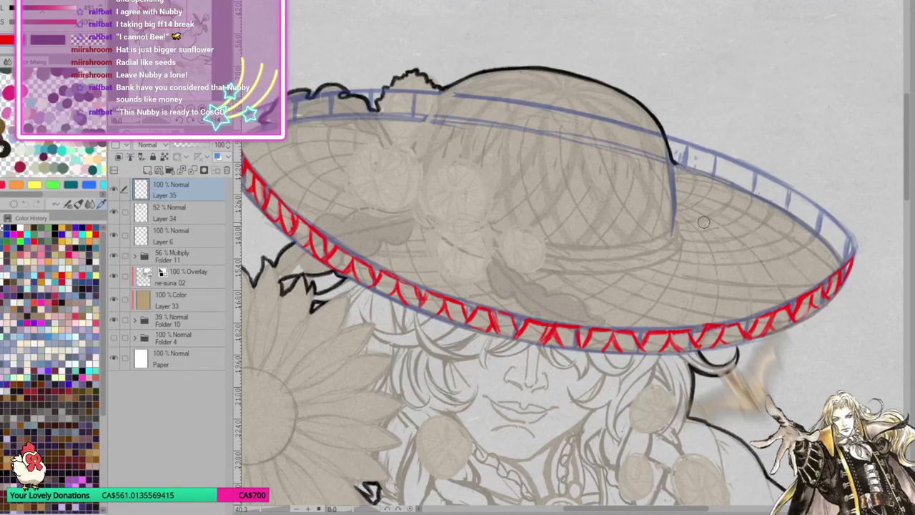
{"action": "scroll", "coordinate": [704, 222], "scroll_direction": "down", "scroll_amount": 2}
{"action": "scroll", "coordinate": [703, 222], "scroll_direction": "down", "scroll_amount": 3}
{"action": "scroll", "coordinate": [703, 222], "scroll_direction": "down", "scroll_amount": 3}
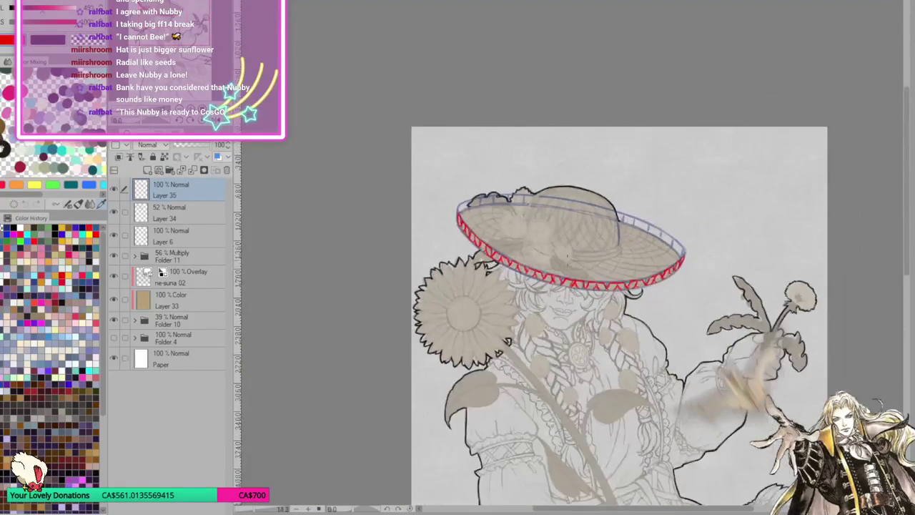
{"action": "scroll", "coordinate": [703, 222], "scroll_direction": "down", "scroll_amount": 2}
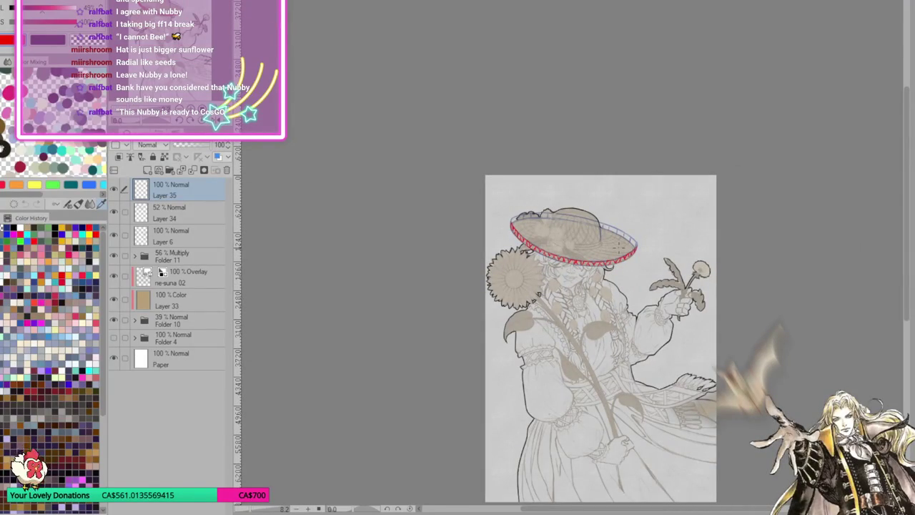
{"action": "scroll", "coordinate": [551, 236], "scroll_direction": "up", "scroll_amount": 1}
{"action": "scroll", "coordinate": [550, 236], "scroll_direction": "up", "scroll_amount": 2}
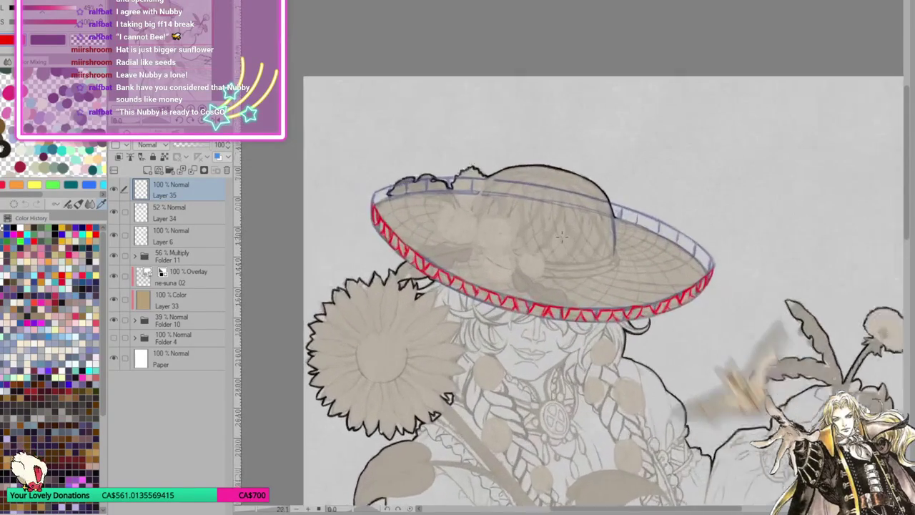
{"action": "scroll", "coordinate": [551, 236], "scroll_direction": "up", "scroll_amount": 1}
{"action": "scroll", "coordinate": [551, 236], "scroll_direction": "up", "scroll_amount": 1}
{"action": "scroll", "coordinate": [539, 231], "scroll_direction": "up", "scroll_amount": 1}
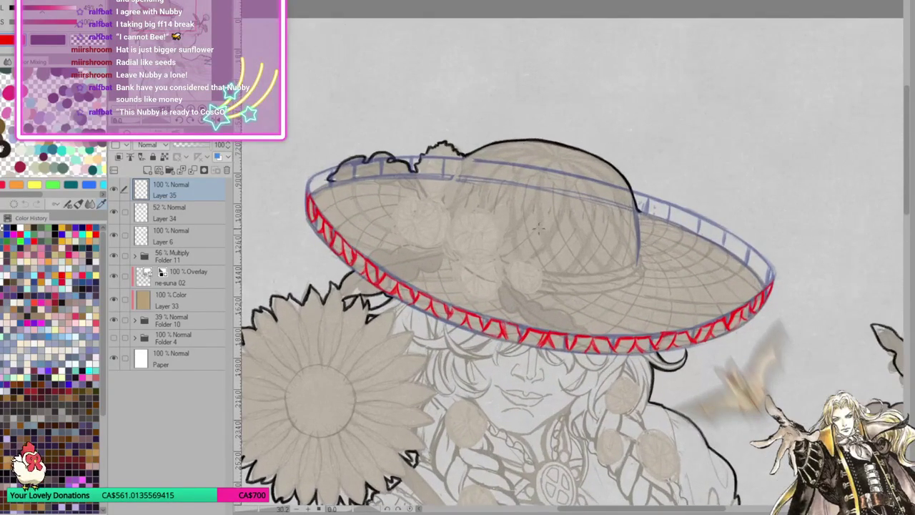
{"action": "scroll", "coordinate": [476, 224], "scroll_direction": "up", "scroll_amount": 1}
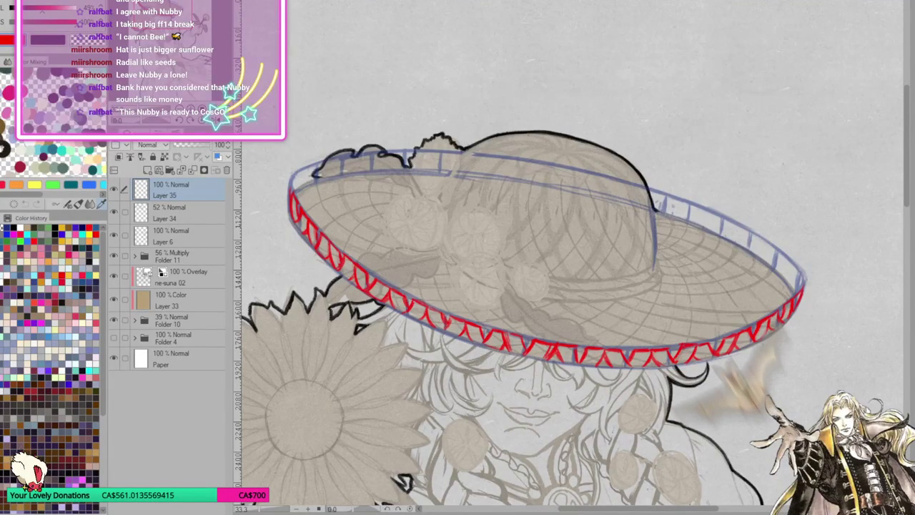
{"action": "key", "text": "ctrl+minus"}
{"action": "key", "text": "ctrl+minus"}
{"action": "key", "text": "ctrl+minus"}
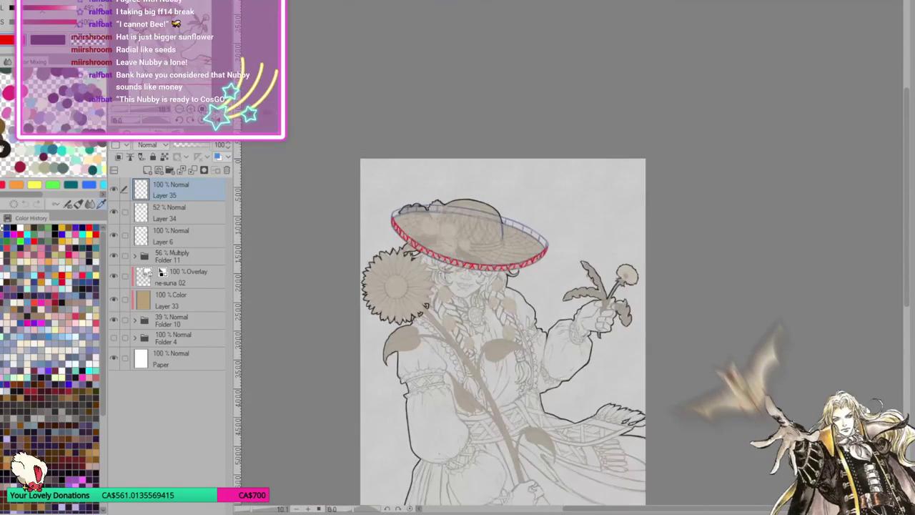
{"action": "scroll", "coordinate": [515, 322], "scroll_direction": "up", "scroll_amount": 3}
{"action": "scroll", "coordinate": [515, 321], "scroll_direction": "down", "scroll_amount": 1}
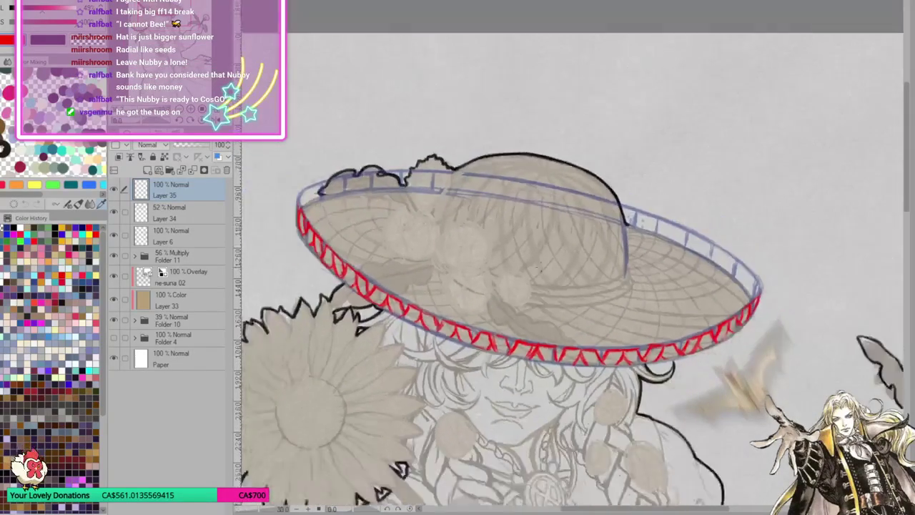
{"action": "scroll", "coordinate": [526, 322], "scroll_direction": "down", "scroll_amount": 2}
{"action": "scroll", "coordinate": [525, 322], "scroll_direction": "up", "scroll_amount": 2}
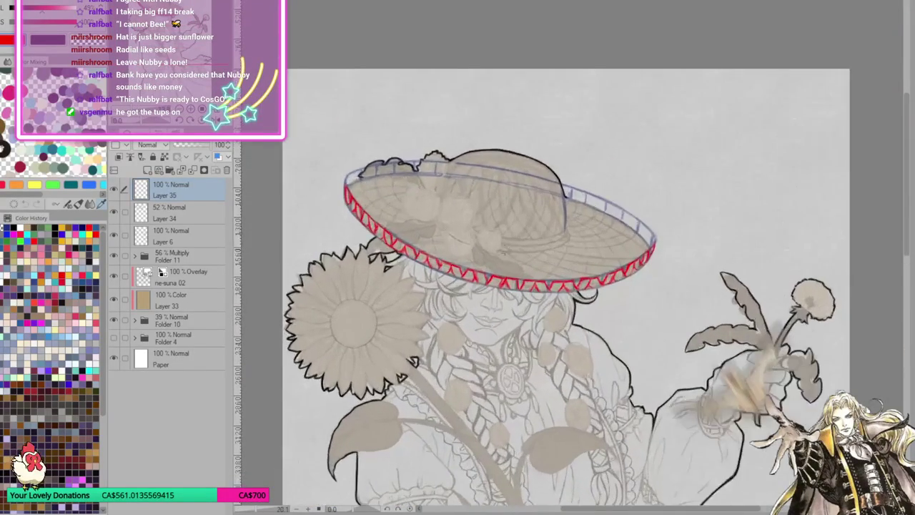
{"action": "scroll", "coordinate": [526, 321], "scroll_direction": "down", "scroll_amount": 2}
{"action": "scroll", "coordinate": [526, 321], "scroll_direction": "up", "scroll_amount": 1}
{"action": "scroll", "coordinate": [526, 321], "scroll_direction": "up", "scroll_amount": 1}
{"action": "scroll", "coordinate": [525, 322], "scroll_direction": "up", "scroll_amount": 1}
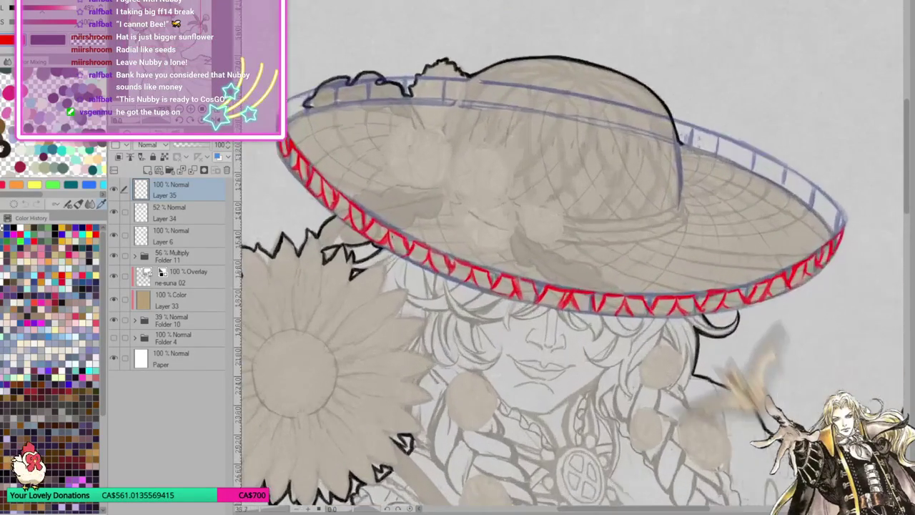
{"action": "scroll", "coordinate": [526, 321], "scroll_direction": "down", "scroll_amount": 1}
{"action": "scroll", "coordinate": [463, 323], "scroll_direction": "up", "scroll_amount": 1}
{"action": "scroll", "coordinate": [462, 323], "scroll_direction": "up", "scroll_amount": 1}
{"action": "scroll", "coordinate": [463, 323], "scroll_direction": "down", "scroll_amount": 1}
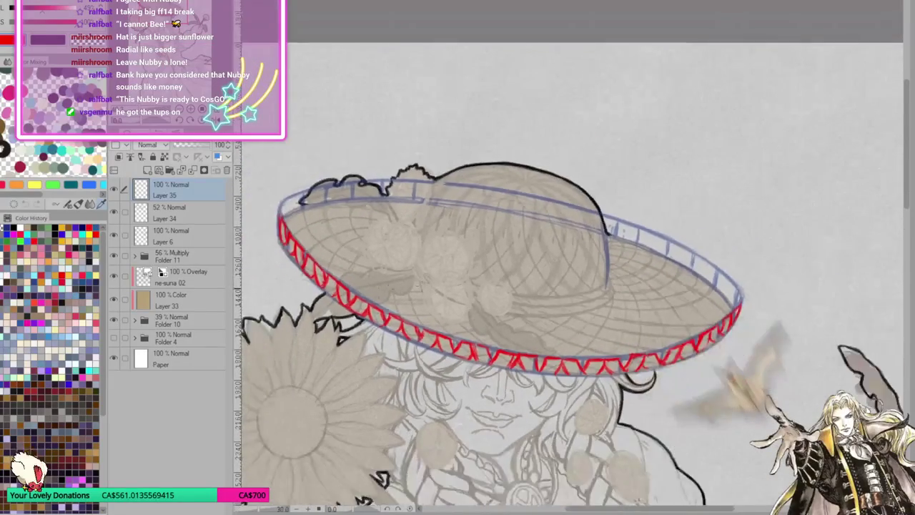
{"action": "scroll", "coordinate": [463, 323], "scroll_direction": "up", "scroll_amount": 1}
{"action": "scroll", "coordinate": [463, 323], "scroll_direction": "down", "scroll_amount": 1}
{"action": "scroll", "coordinate": [501, 343], "scroll_direction": "down", "scroll_amount": 1}
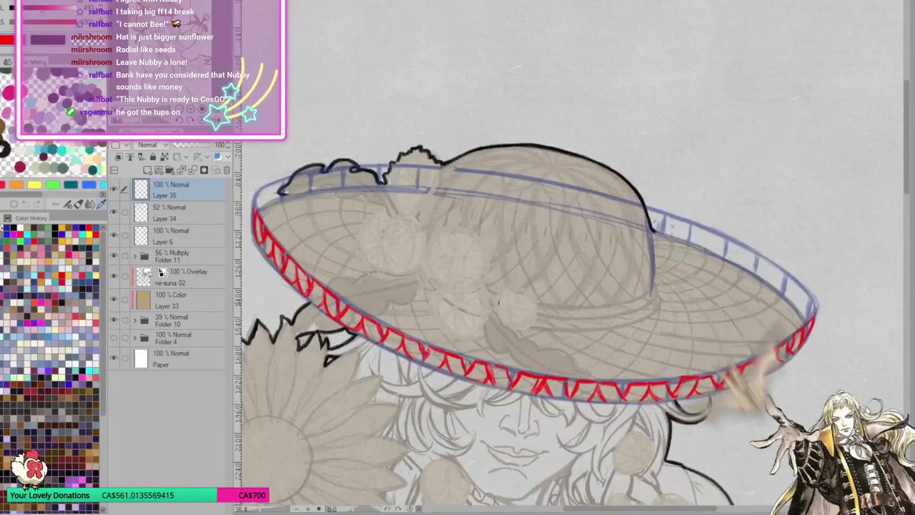
{"action": "scroll", "coordinate": [498, 304], "scroll_direction": "up", "scroll_amount": 1}
{"action": "scroll", "coordinate": [499, 303], "scroll_direction": "up", "scroll_amount": 1}
{"action": "scroll", "coordinate": [544, 307], "scroll_direction": "down", "scroll_amount": 1}
{"action": "scroll", "coordinate": [608, 314], "scroll_direction": "down", "scroll_amount": 2}
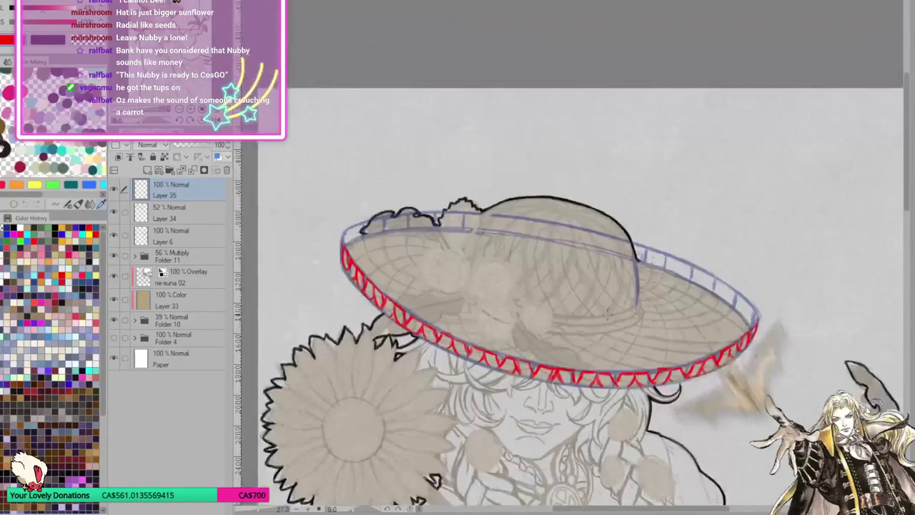
{"action": "scroll", "coordinate": [606, 314], "scroll_direction": "up", "scroll_amount": 1}
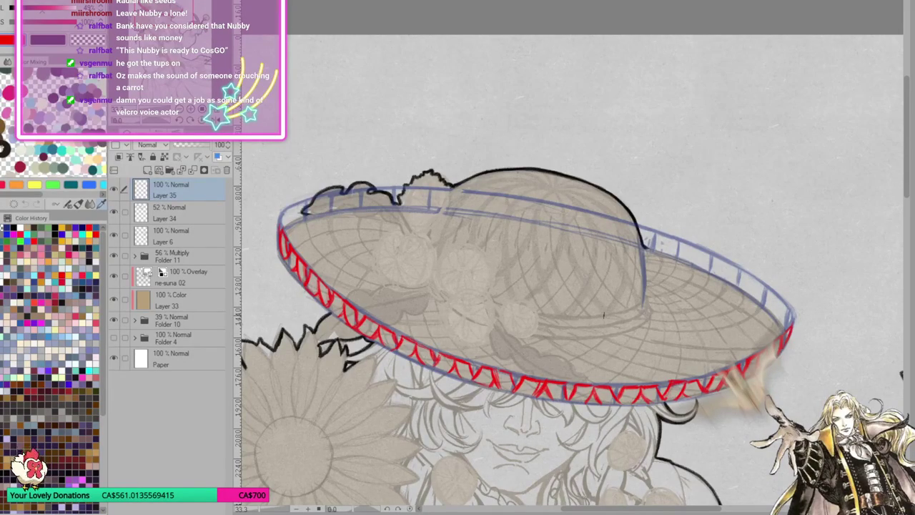
{"action": "left_click", "coordinate": [179, 236]}
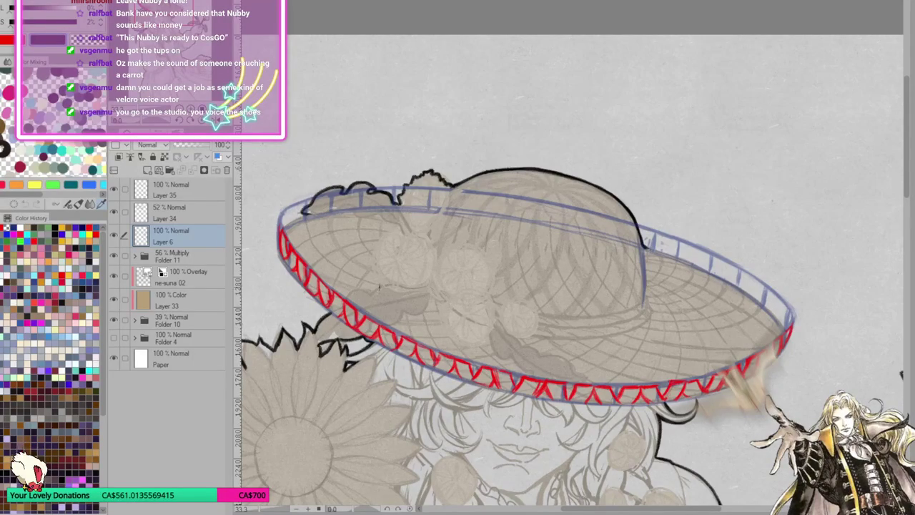
{"action": "left_click", "coordinate": [171, 189]}
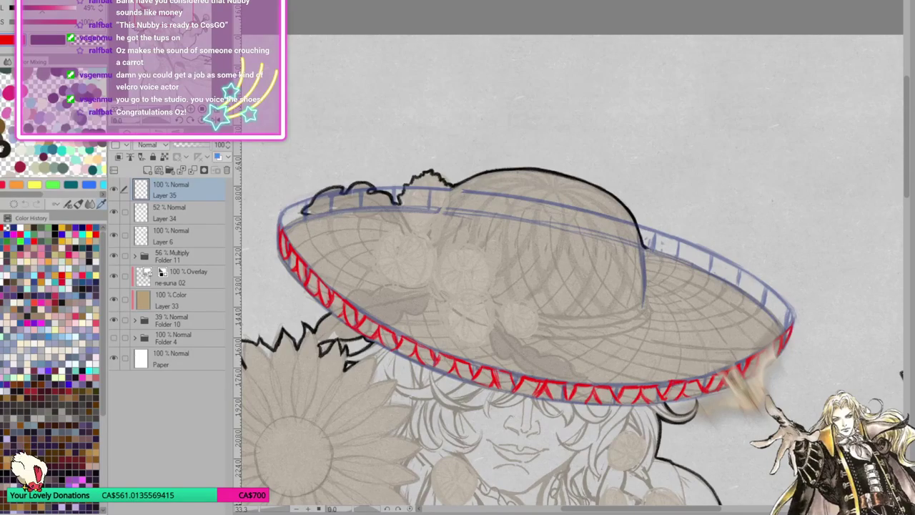
{"action": "left_click", "coordinate": [113, 190]}
{"action": "left_click", "coordinate": [113, 190]}
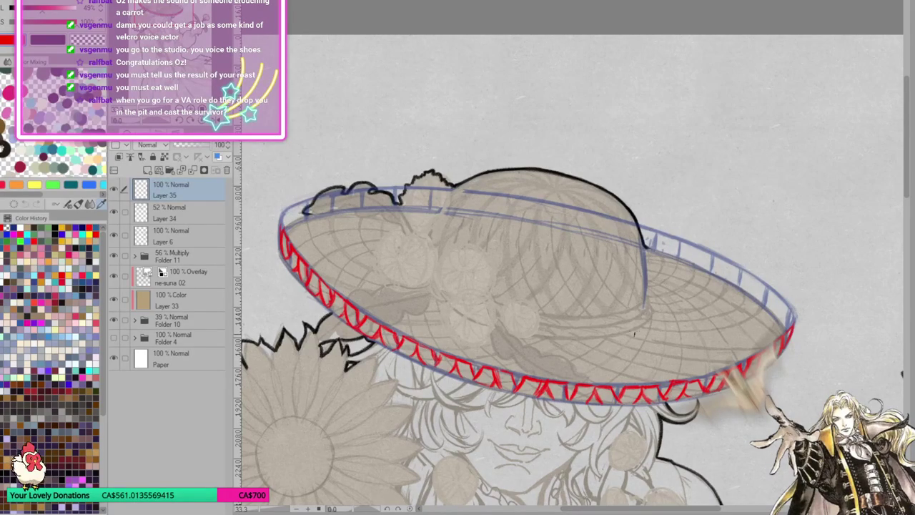
Trace and darken the thin red inner-brim line, extending it to the brim's right end.
{"action": "mouse_move", "coordinate": [631, 332]}
{"action": "left_mouse_down"}
{"action": "mouse_move", "coordinate": [713, 342]}
{"action": "mouse_move", "coordinate": [776, 326]}
{"action": "left_mouse_up"}
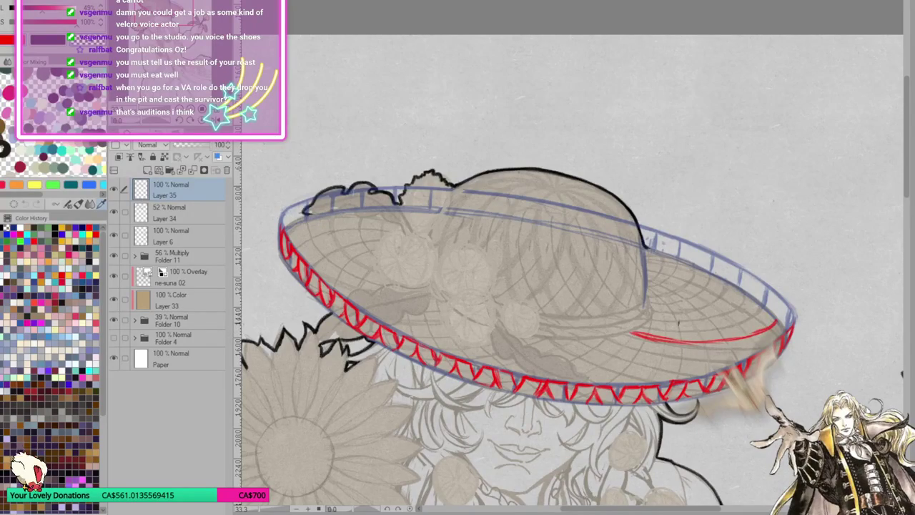
{"action": "mouse_move", "coordinate": [653, 331]}
{"action": "left_mouse_down"}
{"action": "mouse_move", "coordinate": [641, 331]}
{"action": "mouse_move", "coordinate": [681, 344]}
{"action": "mouse_move", "coordinate": [737, 342]}
{"action": "left_mouse_up"}
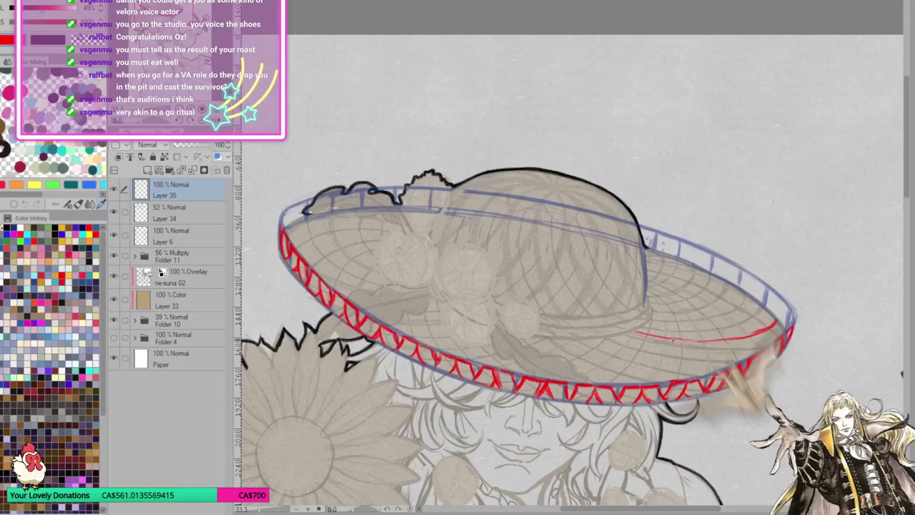
{"action": "left_click_drag", "start_coordinate": [681, 338], "coordinate": [768, 326]}
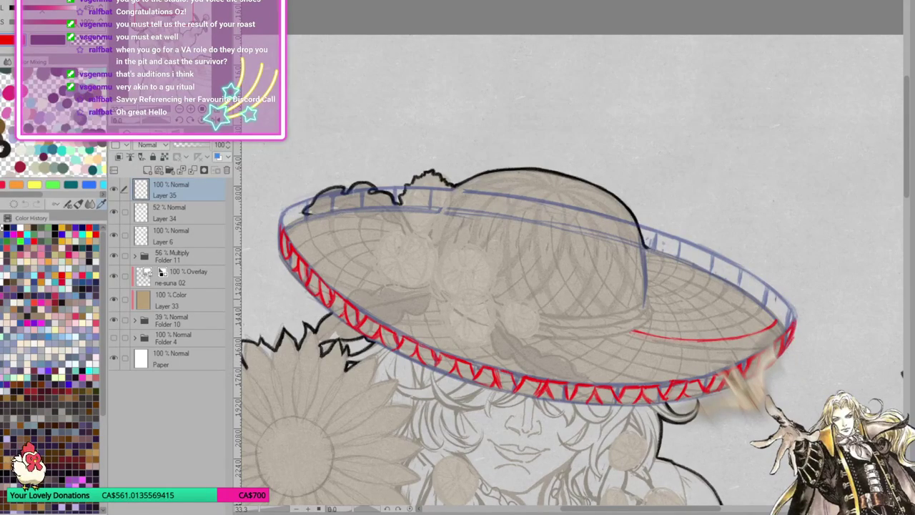
{"action": "left_click_drag", "start_coordinate": [776, 322], "coordinate": [780, 309]}
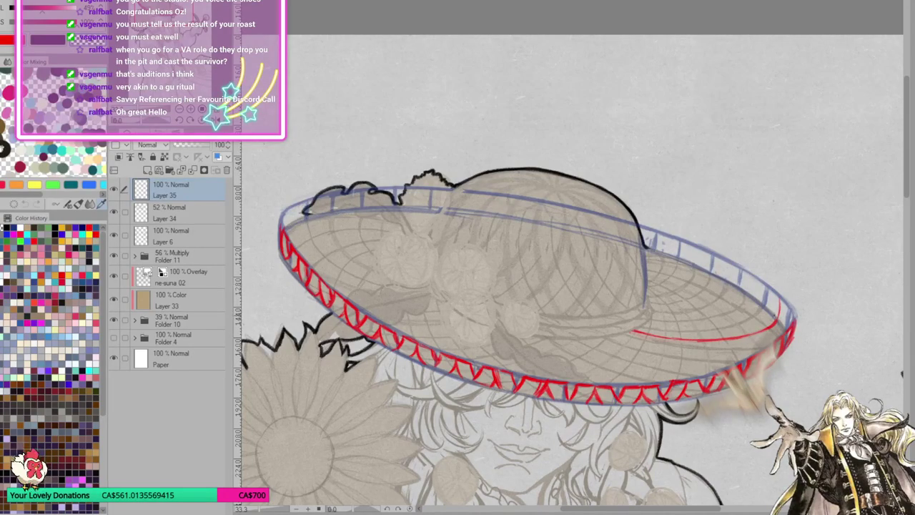
{"action": "key", "text": "ctrl+z"}
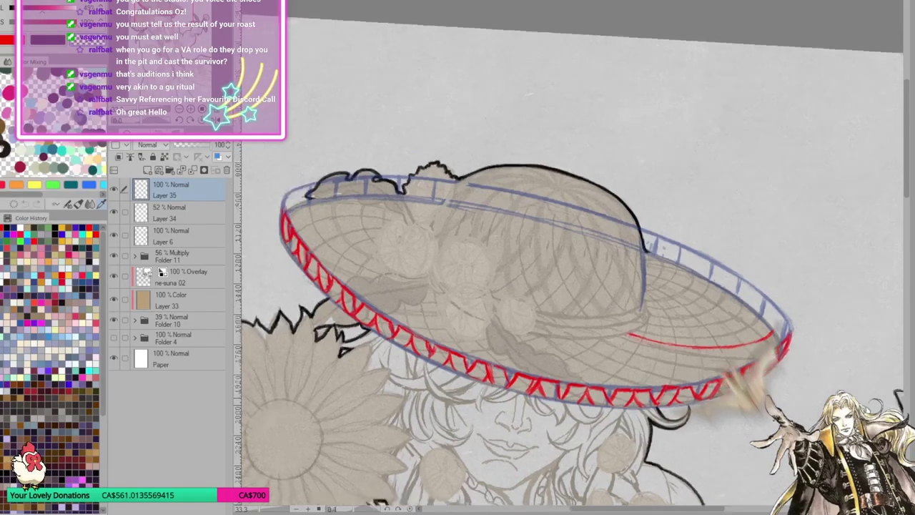
Erase the faded stretch of the thin red inner line and redraw it as one clean stroke.
{"action": "key", "text": "asciicircum"}
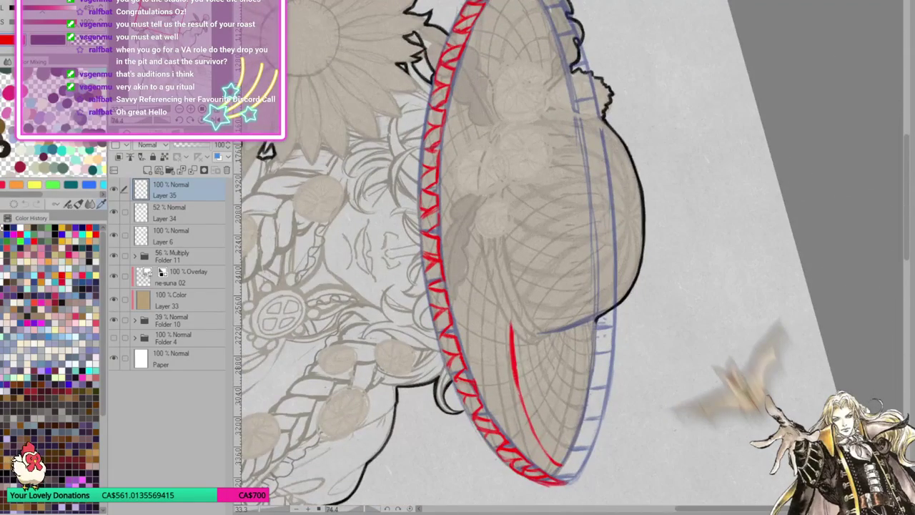
{"action": "mouse_move", "coordinate": [510, 320]}
{"action": "left_mouse_down"}
{"action": "mouse_move", "coordinate": [522, 403]}
{"action": "mouse_move", "coordinate": [516, 386]}
{"action": "left_mouse_up"}
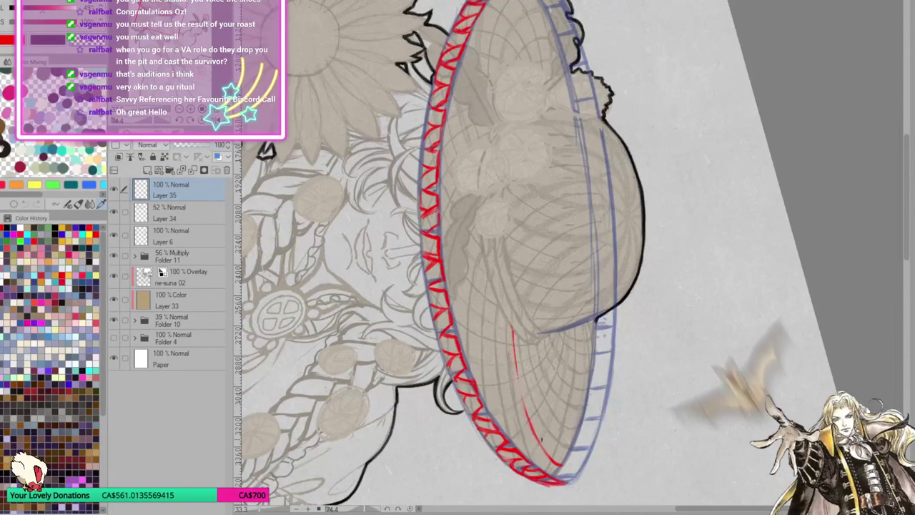
{"action": "left_click_drag", "start_coordinate": [513, 330], "coordinate": [521, 397]}
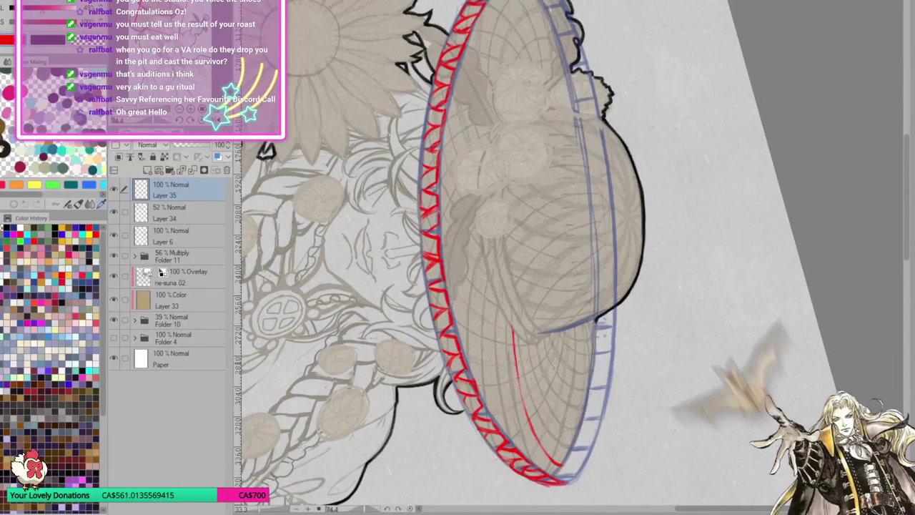
{"action": "left_click_drag", "start_coordinate": [514, 354], "coordinate": [532, 421]}
{"action": "left_click_drag", "start_coordinate": [519, 384], "coordinate": [542, 446]}
{"action": "left_click_drag", "start_coordinate": [528, 416], "coordinate": [544, 447]}
{"action": "key", "text": "minus"}
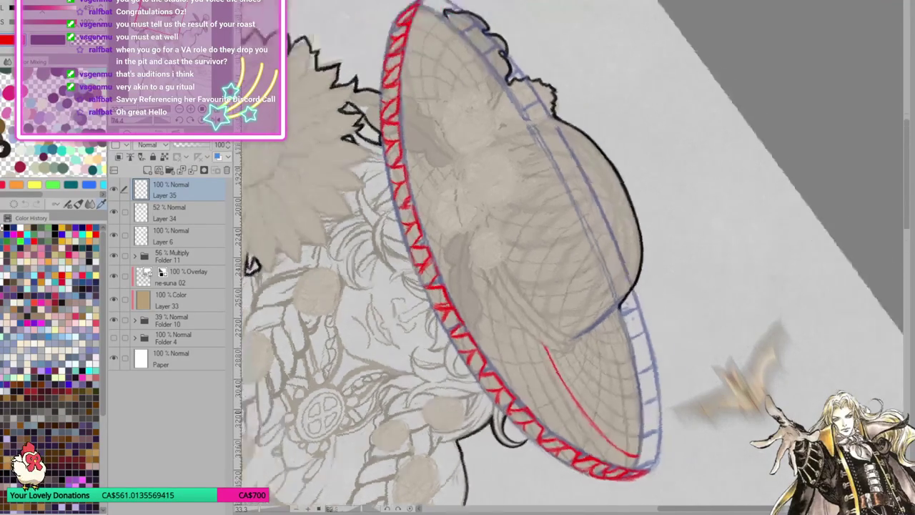
{"action": "key", "text": "minus"}
{"action": "key", "text": "minus"}
{"action": "key", "text": "minus"}
{"action": "key", "text": "minus"}
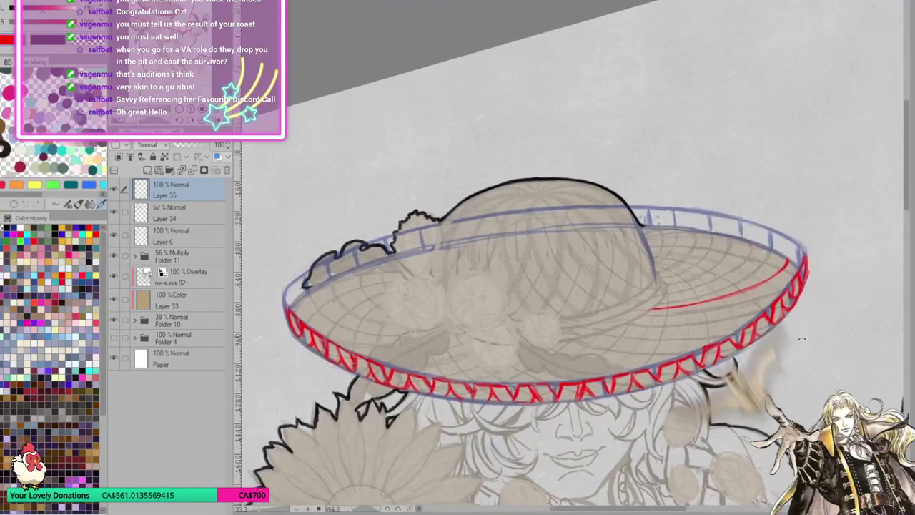
{"action": "key", "text": "minus"}
{"action": "key", "text": "minus"}
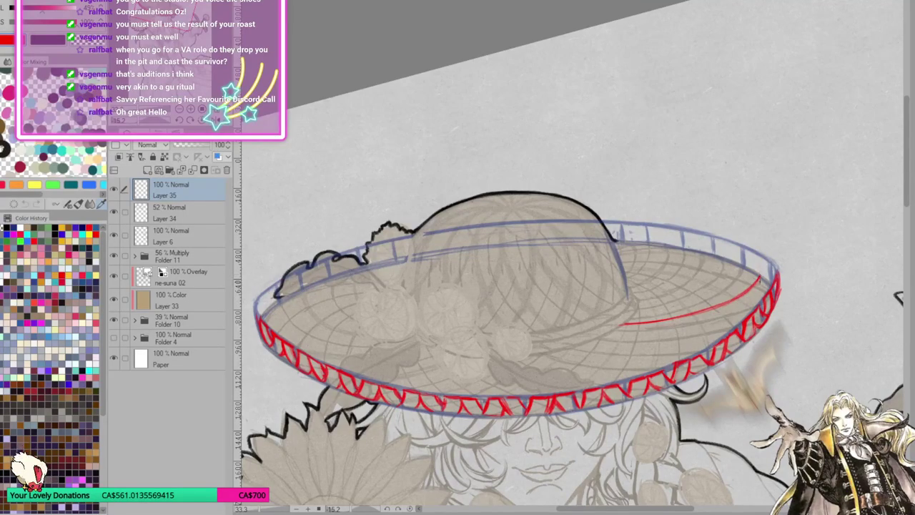
{"action": "key", "text": "minus"}
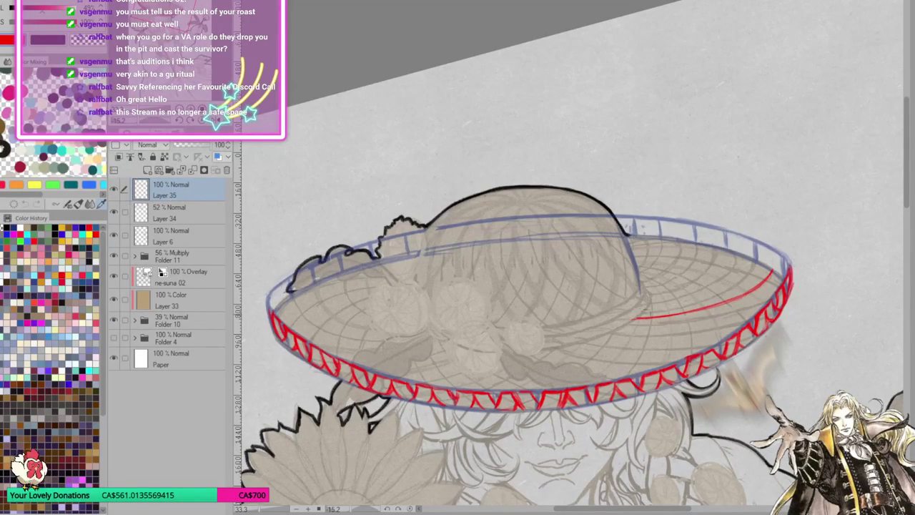
Erase the thin red inner-brim line and add new Layer 36 for the blue pattern.
{"action": "left_click_drag", "start_coordinate": [633, 318], "coordinate": [745, 296]}
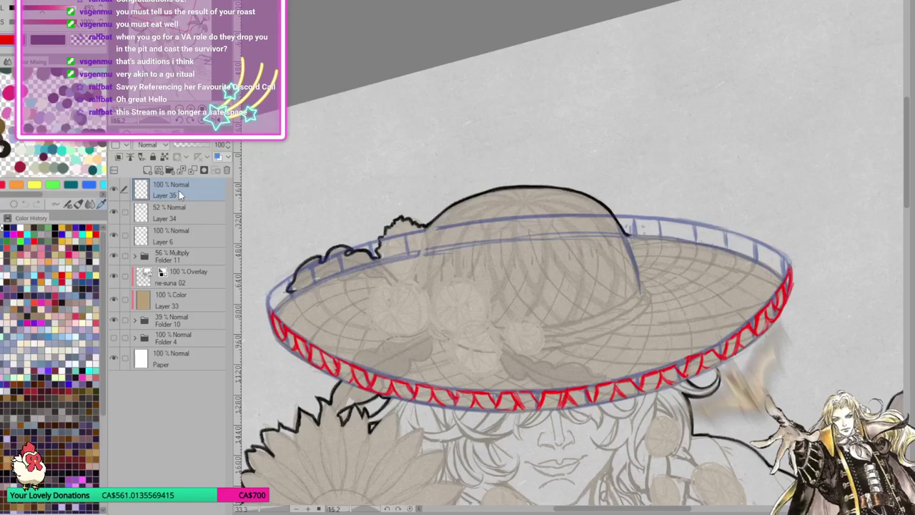
{"action": "left_click", "coordinate": [148, 170]}
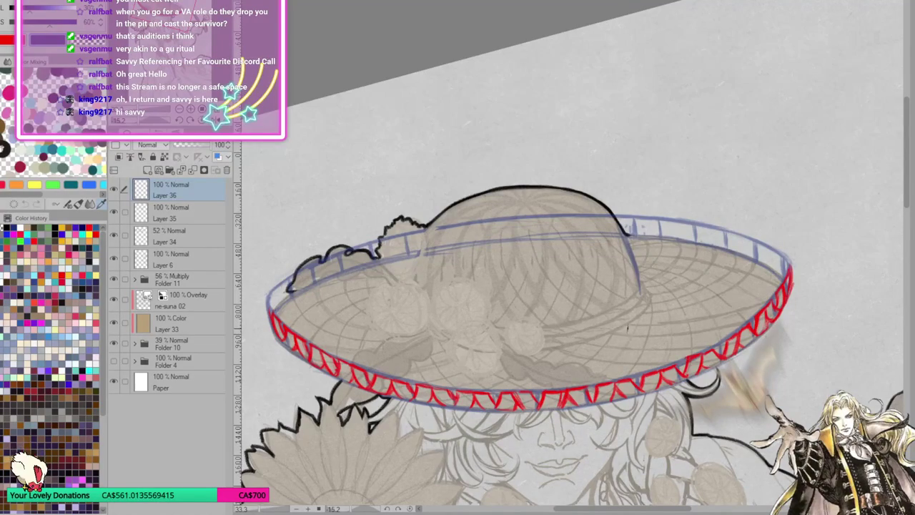
Draw the left blue curve down to the brim front, undoing and retrying several times.
{"action": "mouse_move", "coordinate": [624, 318]}
{"action": "left_mouse_down"}
{"action": "mouse_move", "coordinate": [599, 361]}
{"action": "mouse_move", "coordinate": [549, 404]}
{"action": "left_mouse_up"}
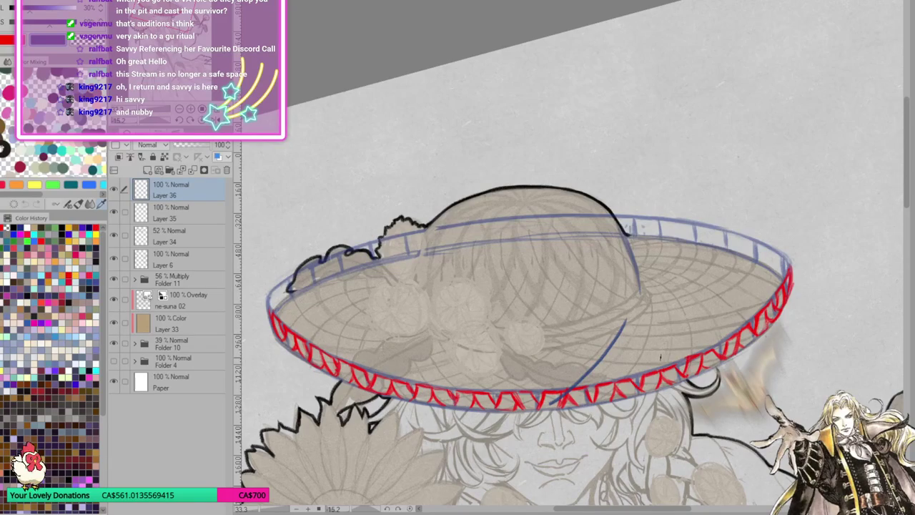
{"action": "left_click_drag", "start_coordinate": [467, 349], "coordinate": [551, 405]}
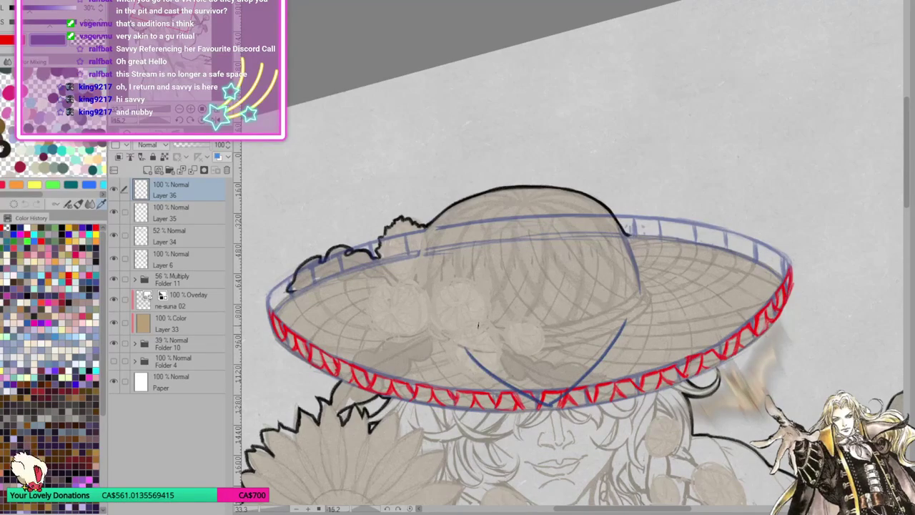
{"action": "key", "text": "ctrl+z"}
{"action": "left_click_drag", "start_coordinate": [452, 337], "coordinate": [537, 406]}
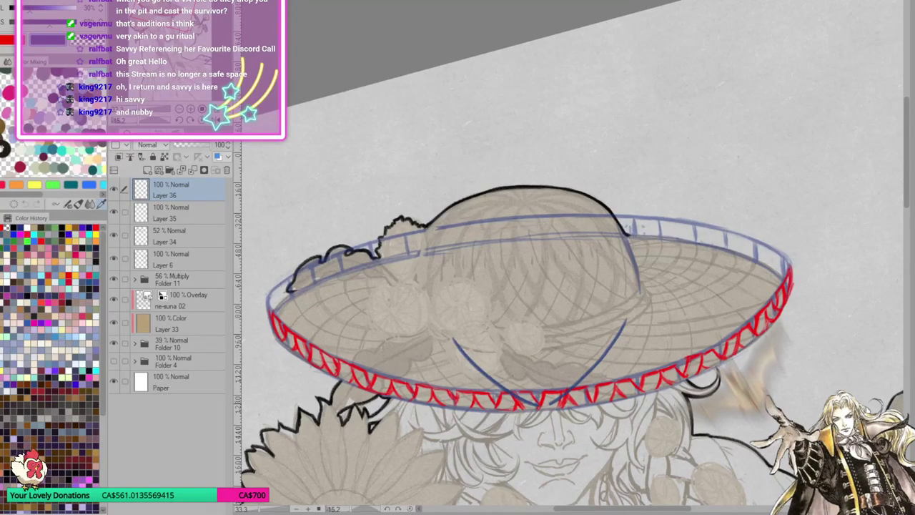
{"action": "key", "text": "ctrl+z"}
{"action": "left_click_drag", "start_coordinate": [439, 329], "coordinate": [541, 404]}
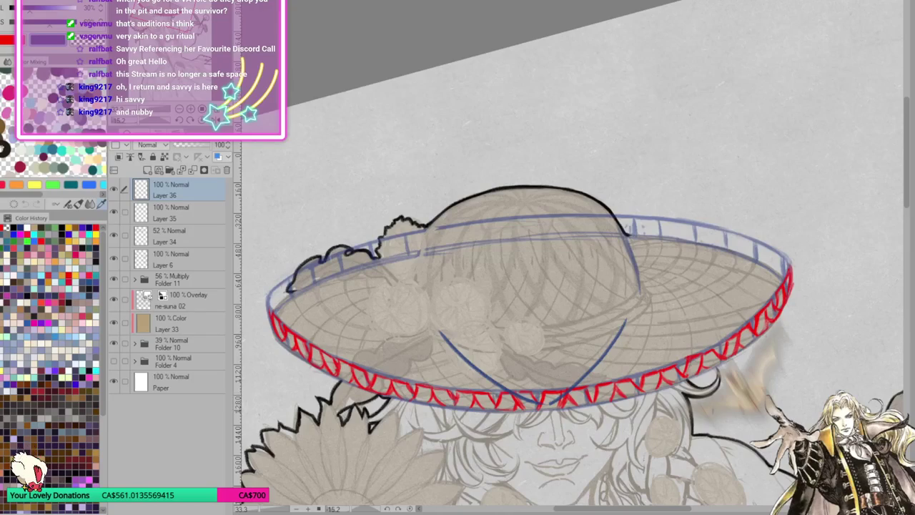
{"action": "key", "text": "ctrl+z"}
{"action": "key", "text": "ctrl+z"}
{"action": "mouse_move", "coordinate": [433, 327]}
{"action": "left_mouse_down"}
{"action": "mouse_move", "coordinate": [463, 360]}
{"action": "mouse_move", "coordinate": [529, 401]}
{"action": "mouse_move", "coordinate": [638, 303]}
{"action": "left_mouse_up"}
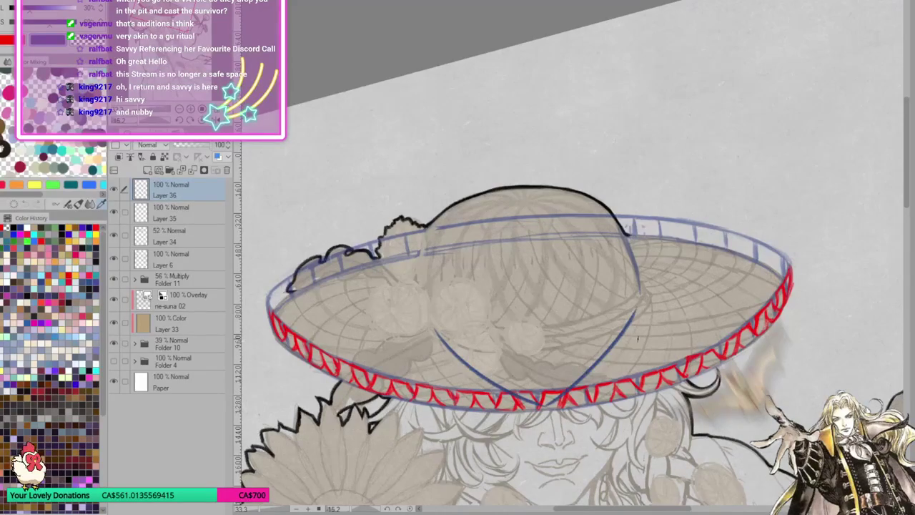
Try the right blue curve from the brim front up to its right end, undoing each attempt.
{"action": "key", "text": "ctrl+z"}
{"action": "left_click_drag", "start_coordinate": [545, 402], "coordinate": [630, 312]}
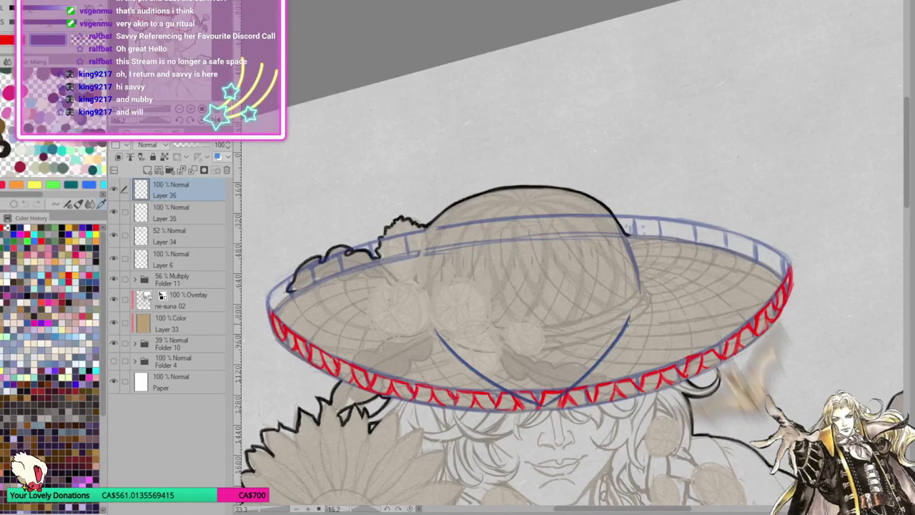
{"action": "key", "text": "ctrl+z"}
{"action": "left_click_drag", "start_coordinate": [542, 404], "coordinate": [629, 312]}
{"action": "key", "text": "ctrl+z"}
{"action": "mouse_move", "coordinate": [541, 406]}
{"action": "left_mouse_down"}
{"action": "mouse_move", "coordinate": [586, 370]}
{"action": "mouse_move", "coordinate": [638, 304]}
{"action": "left_mouse_up"}
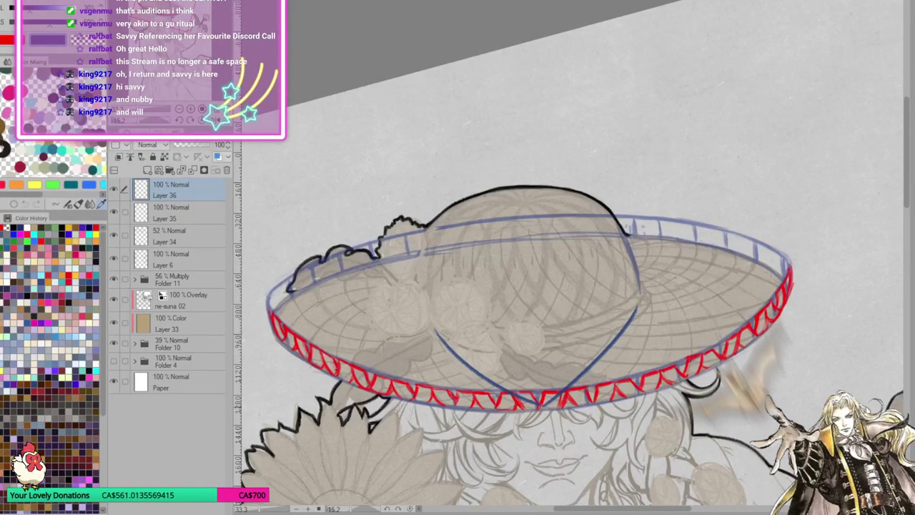
{"action": "key", "text": "ctrl+z"}
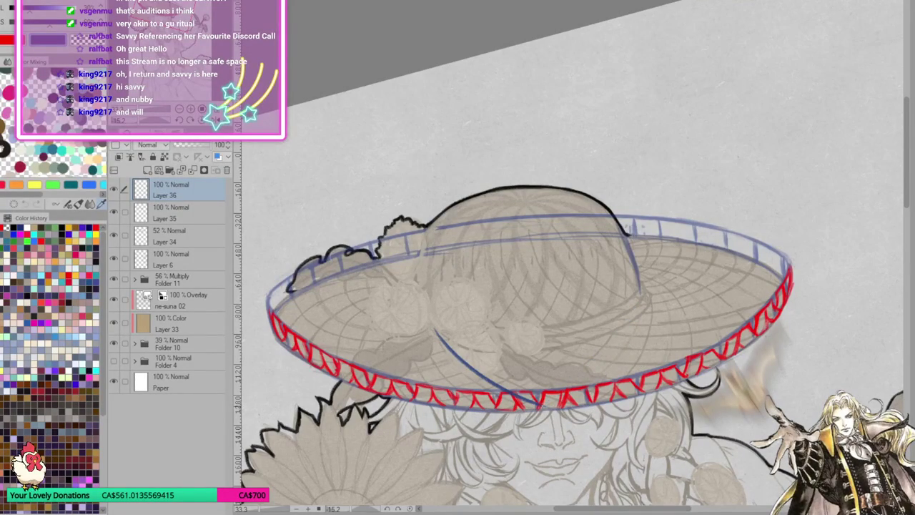
{"action": "mouse_move", "coordinate": [537, 406]}
{"action": "left_mouse_down"}
{"action": "mouse_move", "coordinate": [596, 371]}
{"action": "mouse_move", "coordinate": [638, 314]}
{"action": "left_mouse_up"}
{"action": "key", "text": "ctrl+z"}
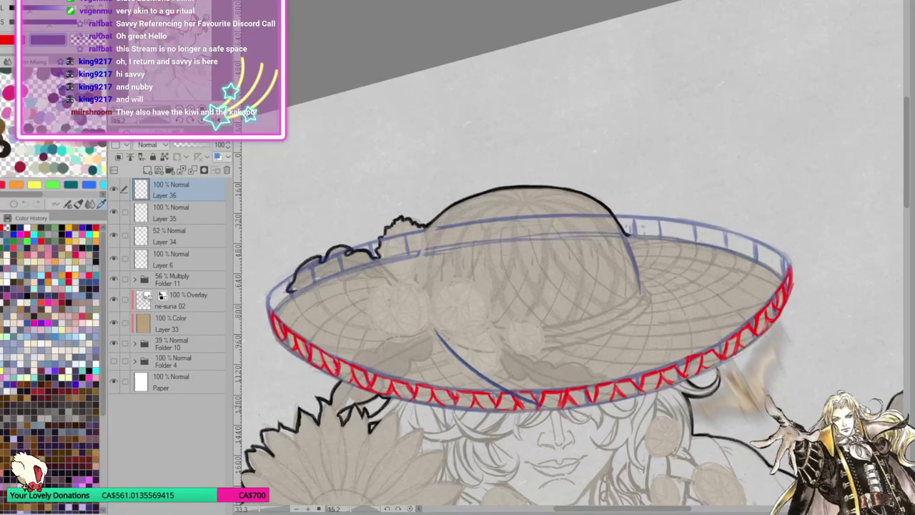
Redraw the right blue curve from the brim's front up to the right rim.
{"action": "mouse_move", "coordinate": [538, 406]}
{"action": "left_mouse_down"}
{"action": "mouse_move", "coordinate": [612, 353]}
{"action": "mouse_move", "coordinate": [636, 304]}
{"action": "left_mouse_up"}
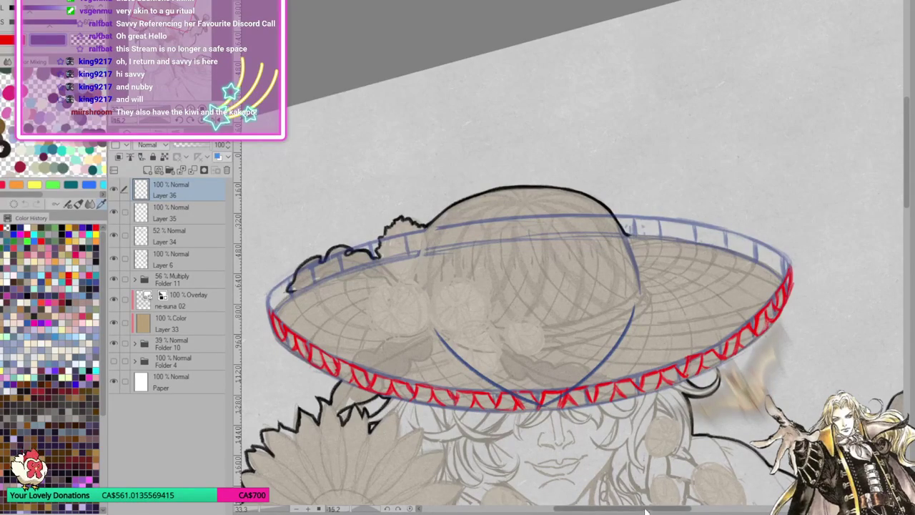
{"action": "left_click_drag", "start_coordinate": [442, 404], "coordinate": [526, 347]}
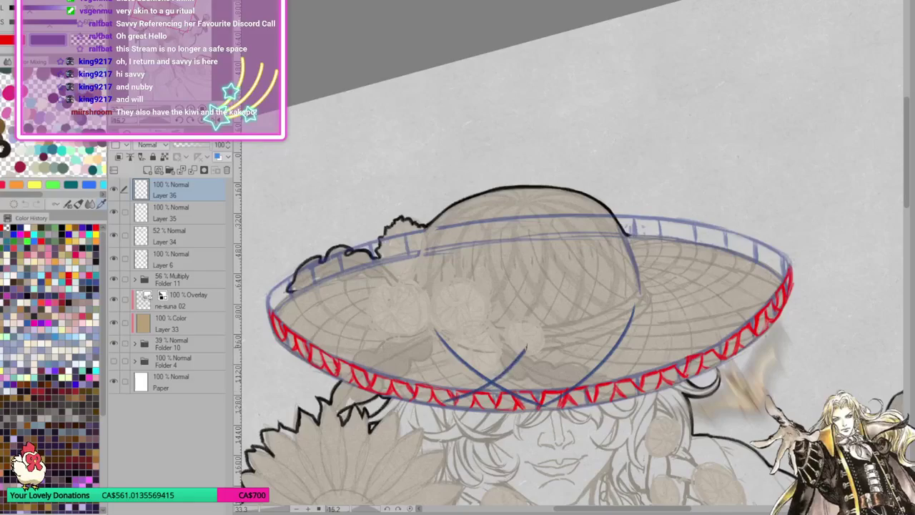
{"action": "key", "text": "ctrl+z"}
{"action": "mouse_move", "coordinate": [438, 403]}
{"action": "left_mouse_down"}
{"action": "mouse_move", "coordinate": [534, 347]}
{"action": "mouse_move", "coordinate": [568, 367]}
{"action": "mouse_move", "coordinate": [641, 384]}
{"action": "left_mouse_up"}
{"action": "key", "text": "ctrl+z"}
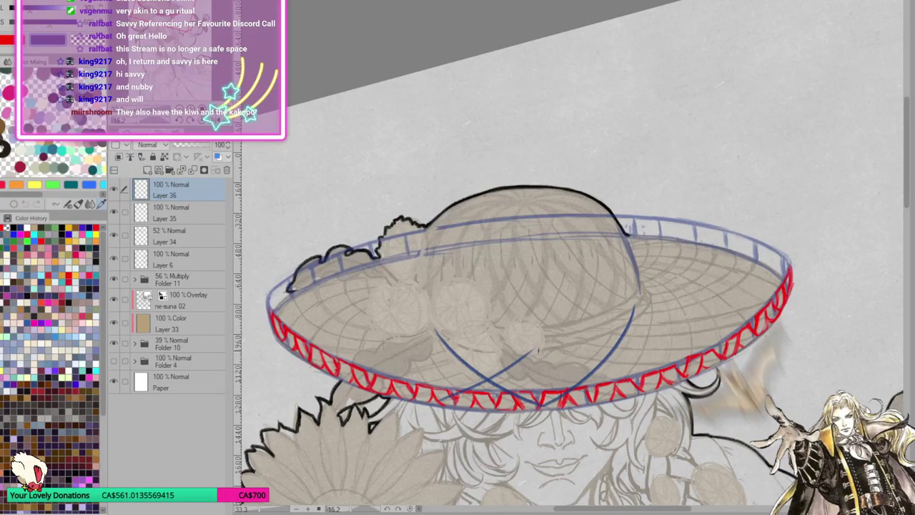
{"action": "mouse_move", "coordinate": [535, 348]}
{"action": "left_mouse_down"}
{"action": "mouse_move", "coordinate": [640, 384]}
{"action": "mouse_move", "coordinate": [668, 380]}
{"action": "left_mouse_up"}
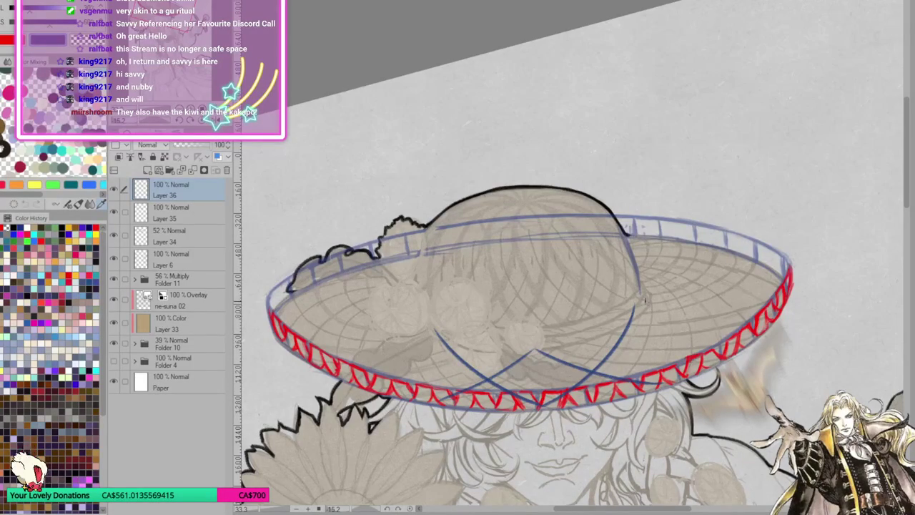
{"action": "left_click_drag", "start_coordinate": [645, 298], "coordinate": [662, 387]}
{"action": "key", "text": "ctrl+z"}
{"action": "left_click_drag", "start_coordinate": [646, 296], "coordinate": [665, 386]}
{"action": "left_click_drag", "start_coordinate": [427, 402], "coordinate": [432, 320]}
{"action": "key", "text": "ctrl+z"}
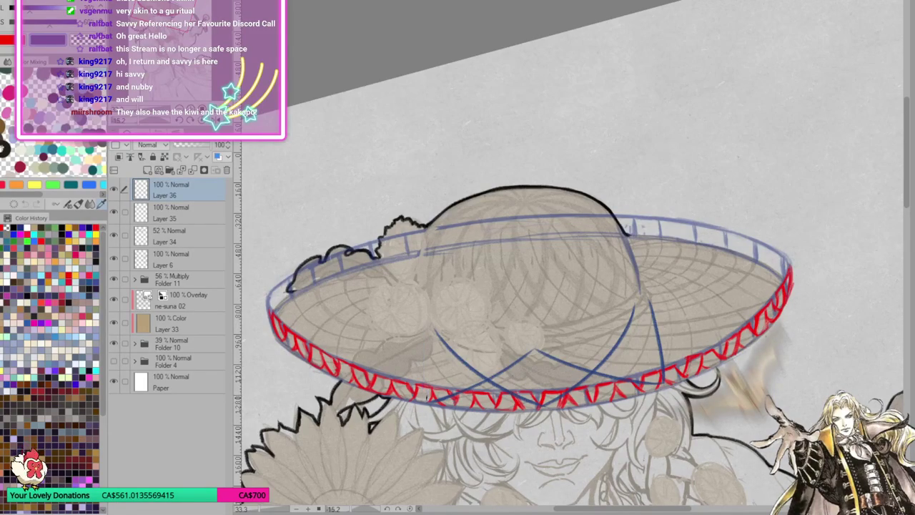
{"action": "left_click_drag", "start_coordinate": [422, 403], "coordinate": [427, 321]}
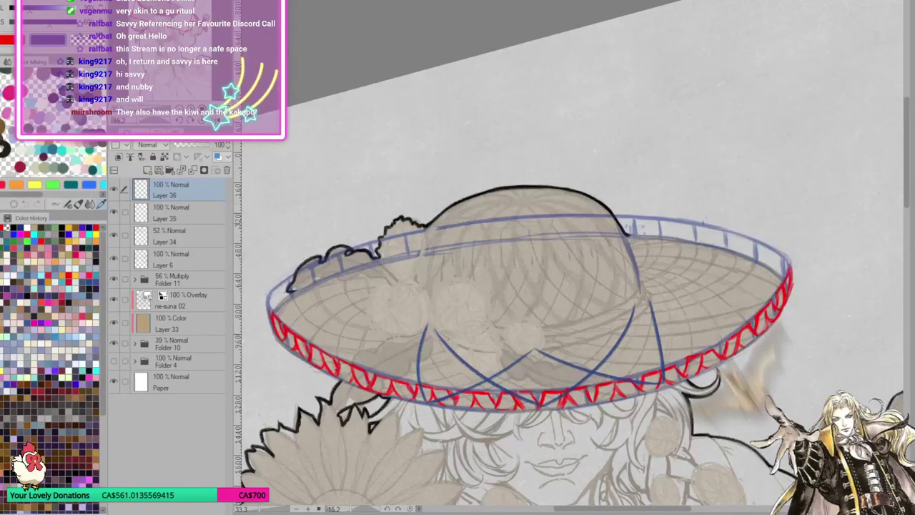
{"action": "left_click_drag", "start_coordinate": [602, 338], "coordinate": [731, 331]}
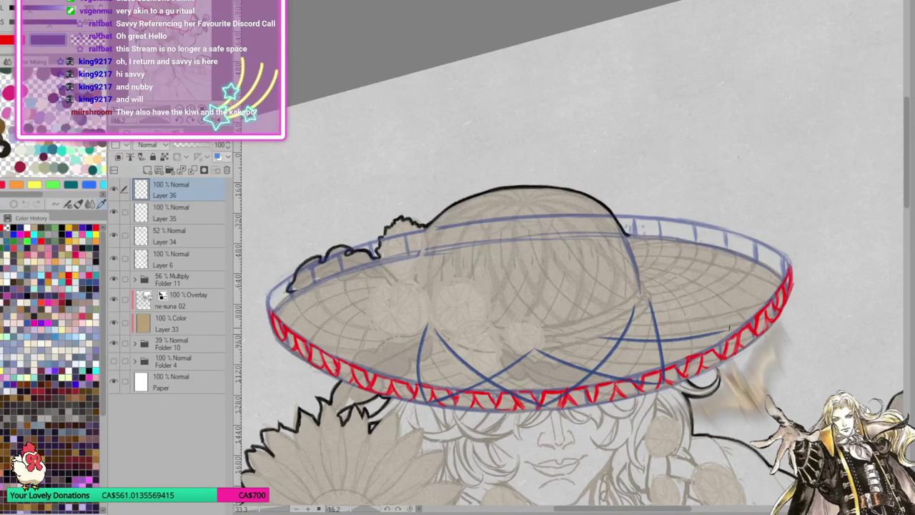
{"action": "key", "text": "ctrl+z"}
{"action": "left_click_drag", "start_coordinate": [604, 332], "coordinate": [724, 349]}
{"action": "key", "text": "ctrl+z"}
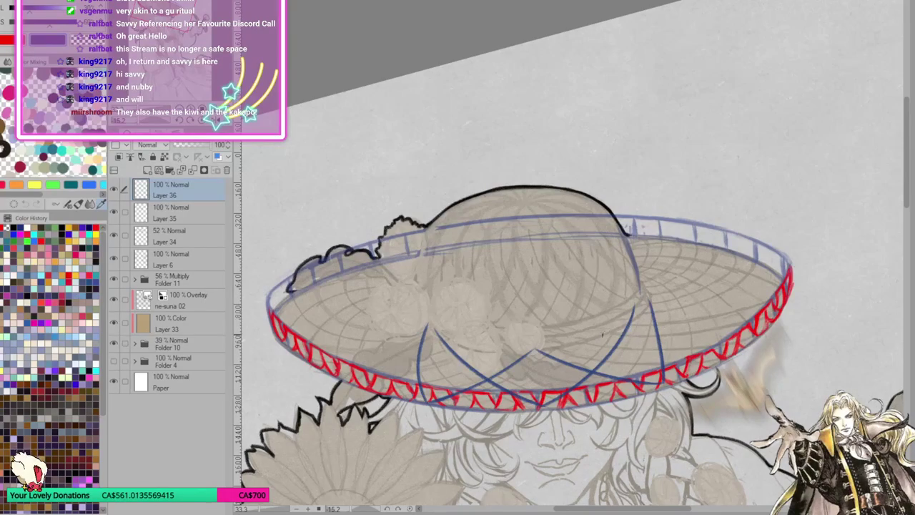
{"action": "left_click_drag", "start_coordinate": [629, 323], "coordinate": [744, 319]}
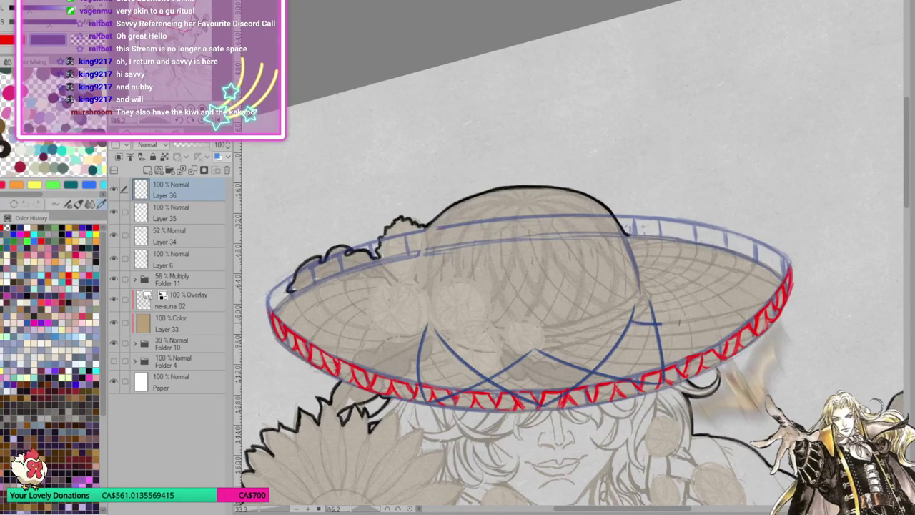
{"action": "key", "text": "ctrl+z"}
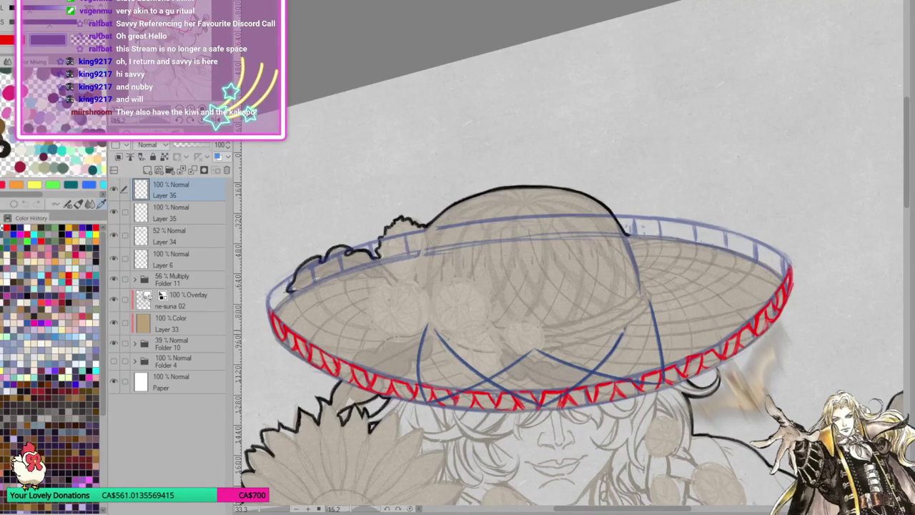
{"action": "left_click_drag", "start_coordinate": [626, 330], "coordinate": [706, 323]}
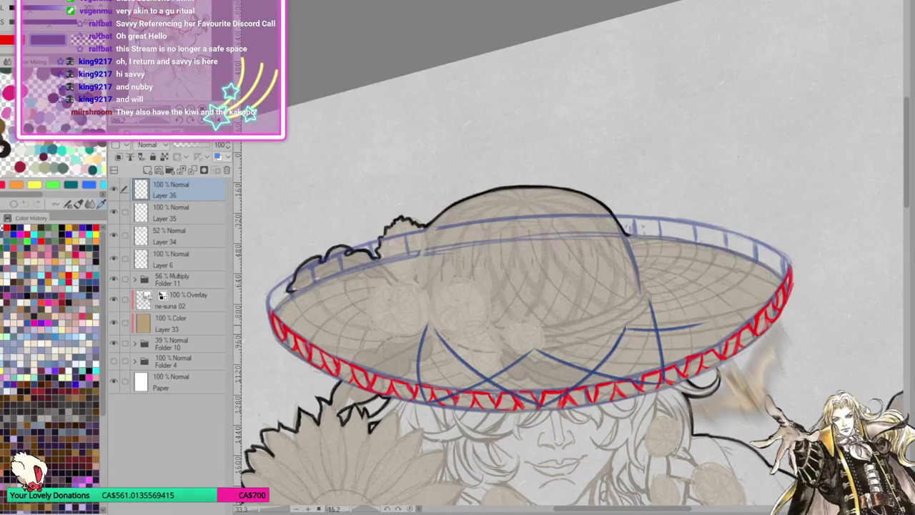
{"action": "mouse_move", "coordinate": [626, 329]}
{"action": "left_mouse_down"}
{"action": "mouse_move", "coordinate": [696, 325]}
{"action": "mouse_move", "coordinate": [771, 299]}
{"action": "left_mouse_up"}
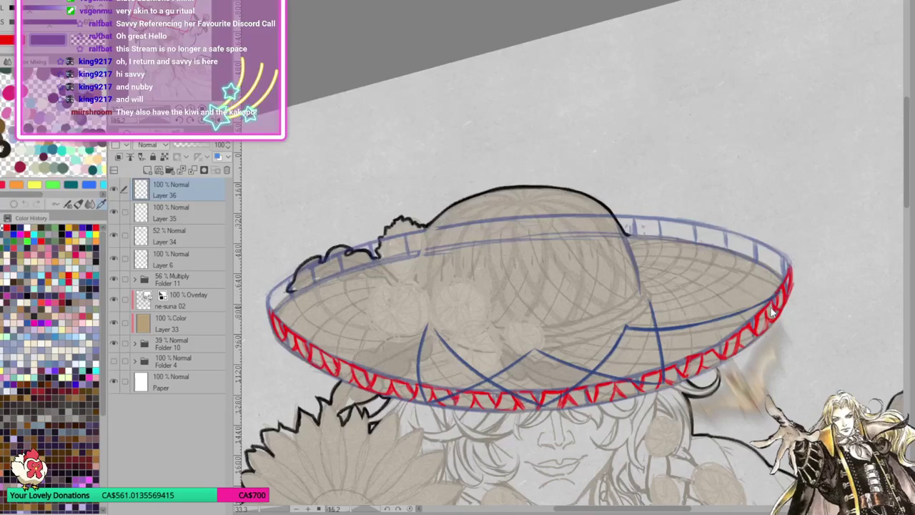
{"action": "key", "text": "ctrl+z"}
{"action": "key", "text": "ctrl+z"}
{"action": "key", "text": "ctrl+z"}
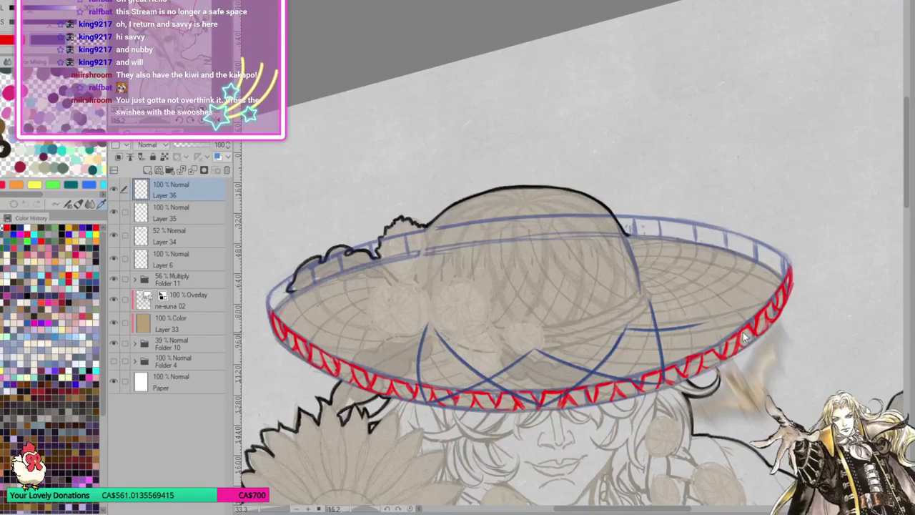
{"action": "key", "text": "ctrl+z"}
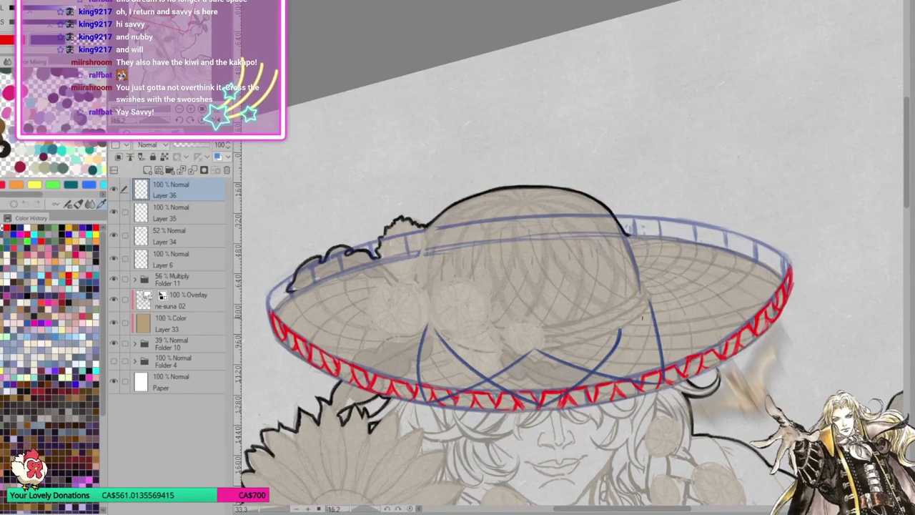
{"action": "left_click_drag", "start_coordinate": [651, 311], "coordinate": [661, 365]}
{"action": "key", "text": "ctrl+z"}
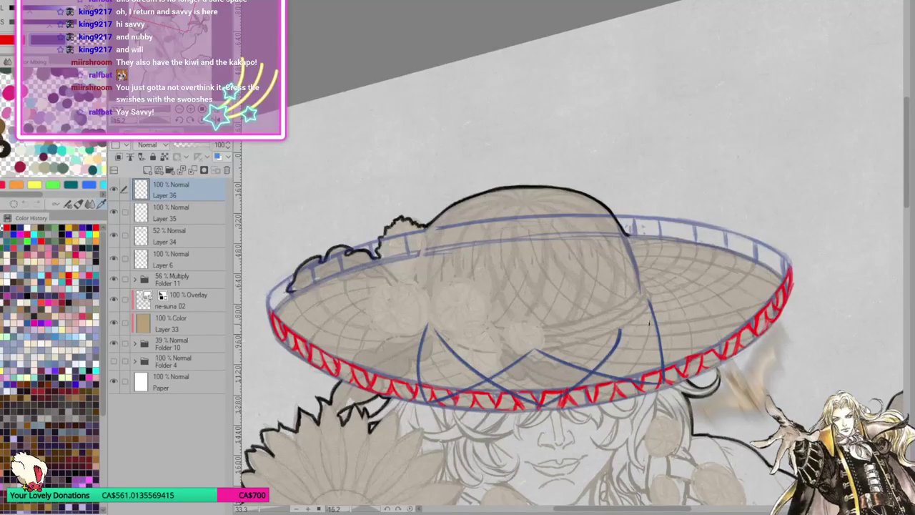
{"action": "left_click_drag", "start_coordinate": [652, 320], "coordinate": [661, 366]}
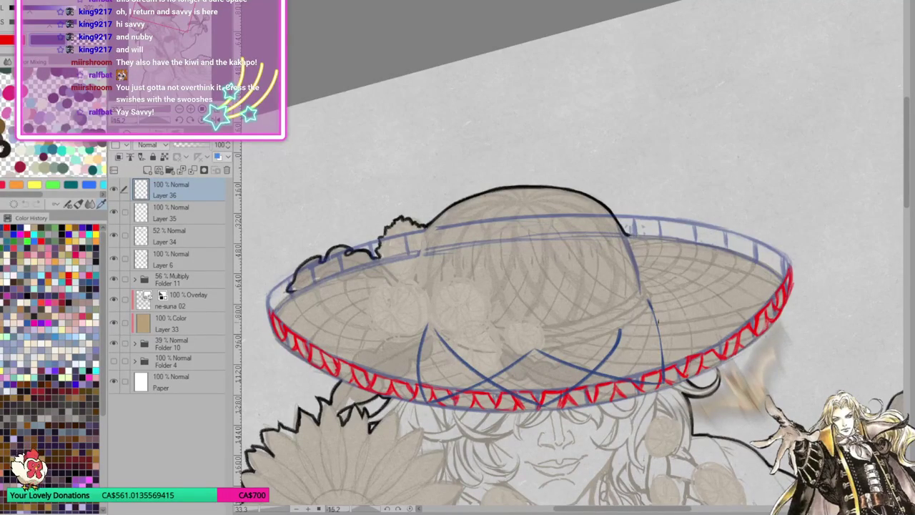
{"action": "key", "text": "ctrl+z"}
{"action": "scroll", "coordinate": [501, 322], "scroll_direction": "down", "scroll_amount": 1}
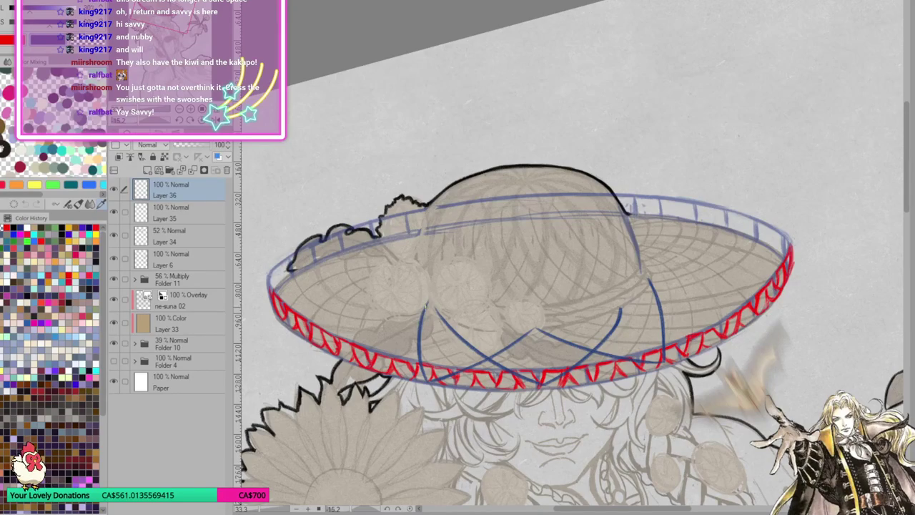
Try extra blue crossing lines and arcs across the brim, then undo them.
{"action": "mouse_move", "coordinate": [422, 321]}
{"action": "left_mouse_down"}
{"action": "mouse_move", "coordinate": [422, 361]}
{"action": "mouse_move", "coordinate": [427, 299]}
{"action": "left_mouse_up"}
{"action": "key", "text": "ctrl+z"}
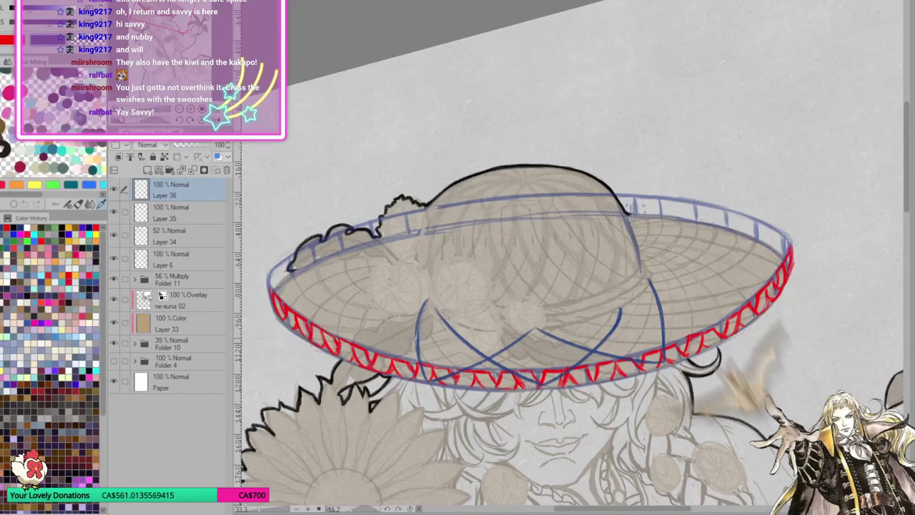
{"action": "mouse_move", "coordinate": [418, 357]}
{"action": "left_mouse_down"}
{"action": "mouse_move", "coordinate": [429, 295]}
{"action": "mouse_move", "coordinate": [417, 312]}
{"action": "left_mouse_up"}
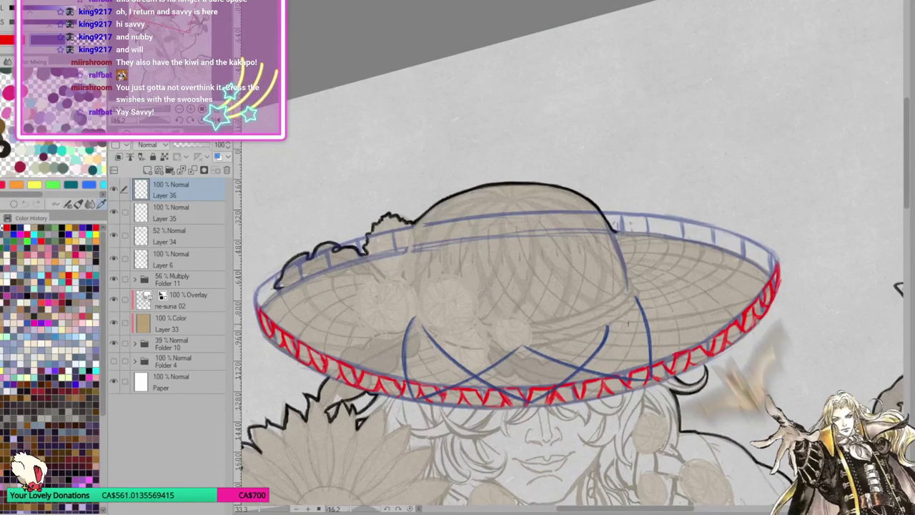
{"action": "mouse_move", "coordinate": [613, 322]}
{"action": "left_mouse_down"}
{"action": "mouse_move", "coordinate": [658, 324]}
{"action": "mouse_move", "coordinate": [724, 263]}
{"action": "left_mouse_up"}
{"action": "left_click_drag", "start_coordinate": [605, 264], "coordinate": [709, 253]}
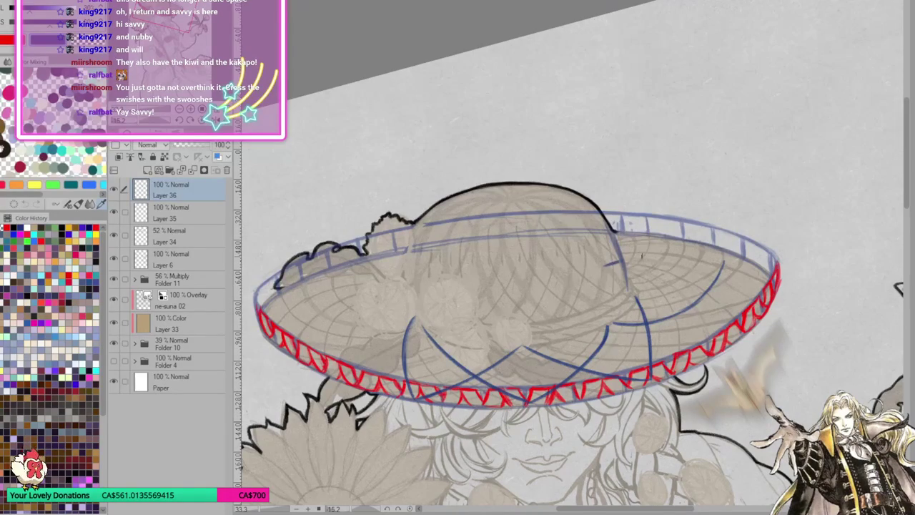
{"action": "key", "text": "ctrl+z"}
{"action": "left_click_drag", "start_coordinate": [596, 261], "coordinate": [726, 259]}
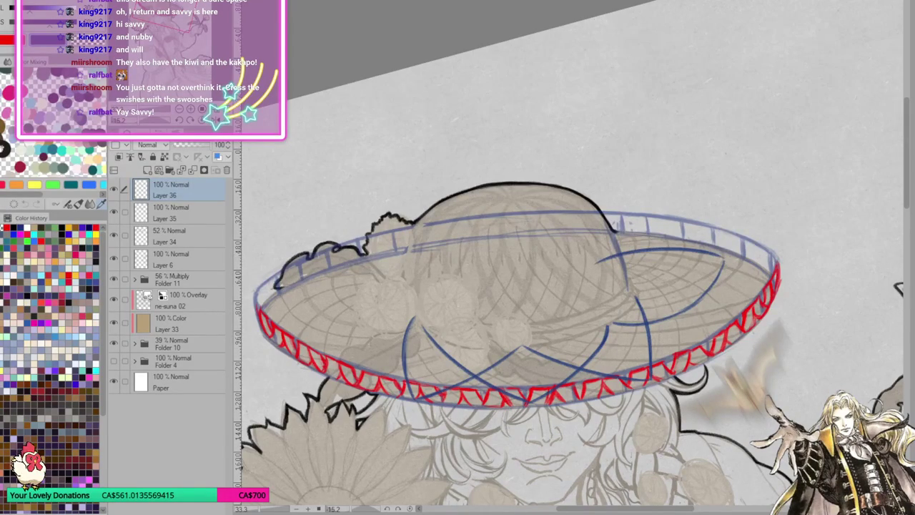
{"action": "key", "text": "ctrl+z"}
{"action": "key", "text": "ctrl+z"}
{"action": "key", "text": "ctrl+z"}
{"action": "key", "text": "ctrl+z"}
{"action": "key", "text": "ctrl+z"}
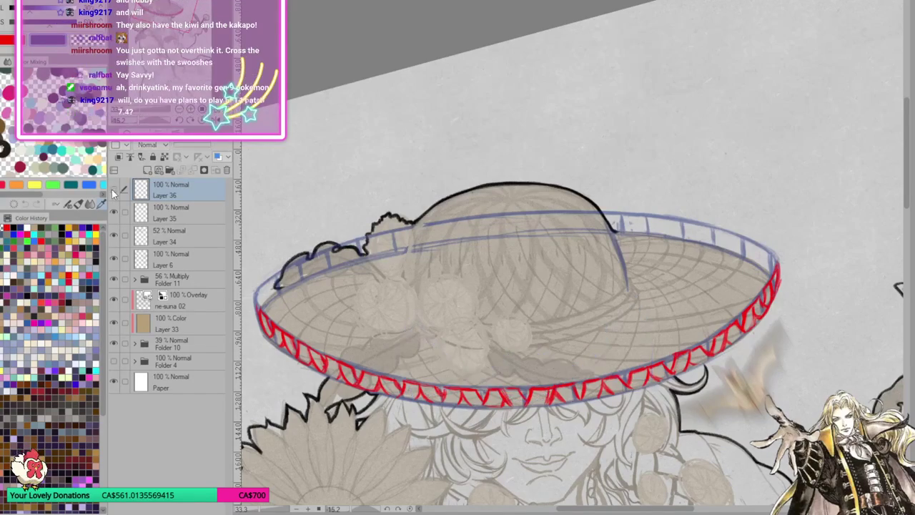
Fade Layer 36 to 30%, add Layer 37, and try red zigzags on the back rim.
{"action": "left_click_drag", "start_coordinate": [189, 145], "coordinate": [179, 144]}
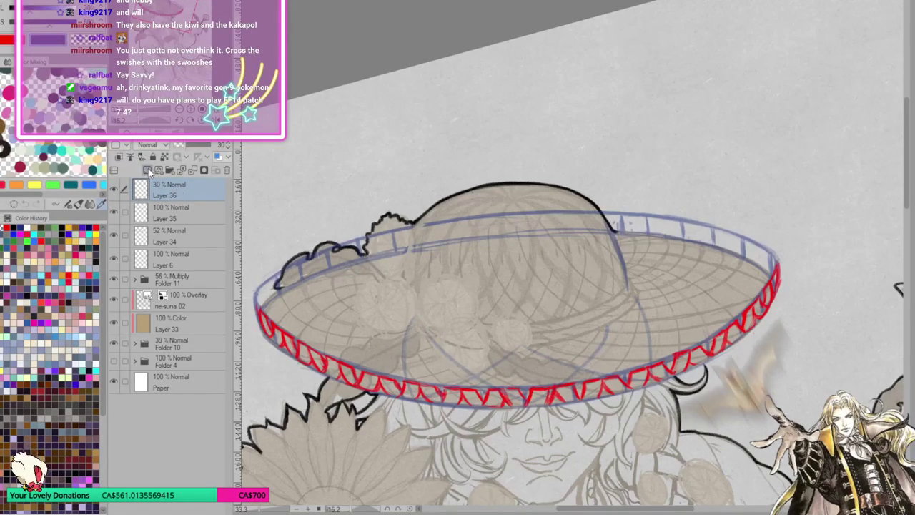
{"action": "left_click", "coordinate": [148, 170]}
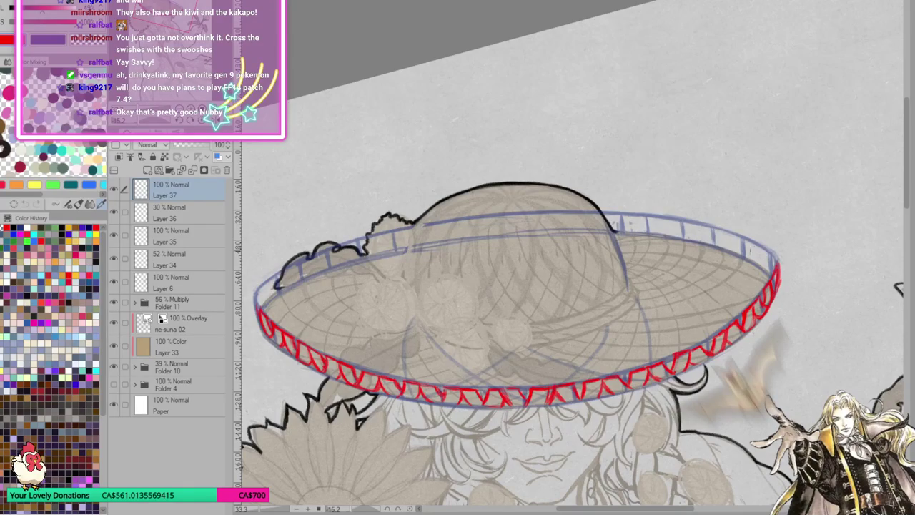
{"action": "mouse_move", "coordinate": [736, 239]}
{"action": "left_mouse_down"}
{"action": "mouse_move", "coordinate": [758, 265]}
{"action": "mouse_move", "coordinate": [748, 239]}
{"action": "mouse_move", "coordinate": [745, 259]}
{"action": "mouse_move", "coordinate": [757, 266]}
{"action": "mouse_move", "coordinate": [772, 255]}
{"action": "mouse_move", "coordinate": [768, 278]}
{"action": "left_mouse_up"}
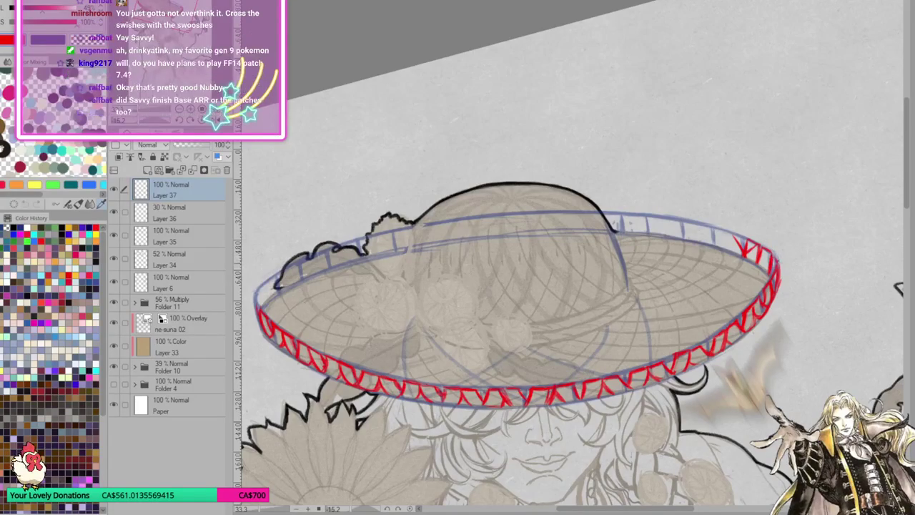
{"action": "mouse_move", "coordinate": [743, 233]}
{"action": "left_mouse_down"}
{"action": "mouse_move", "coordinate": [740, 248]}
{"action": "mouse_move", "coordinate": [729, 230]}
{"action": "mouse_move", "coordinate": [728, 250]}
{"action": "mouse_move", "coordinate": [713, 226]}
{"action": "left_mouse_up"}
{"action": "mouse_move", "coordinate": [713, 226]}
{"action": "left_mouse_down"}
{"action": "mouse_move", "coordinate": [712, 245]}
{"action": "mouse_move", "coordinate": [724, 250]}
{"action": "left_mouse_up"}
{"action": "key", "text": "ctrl+z"}
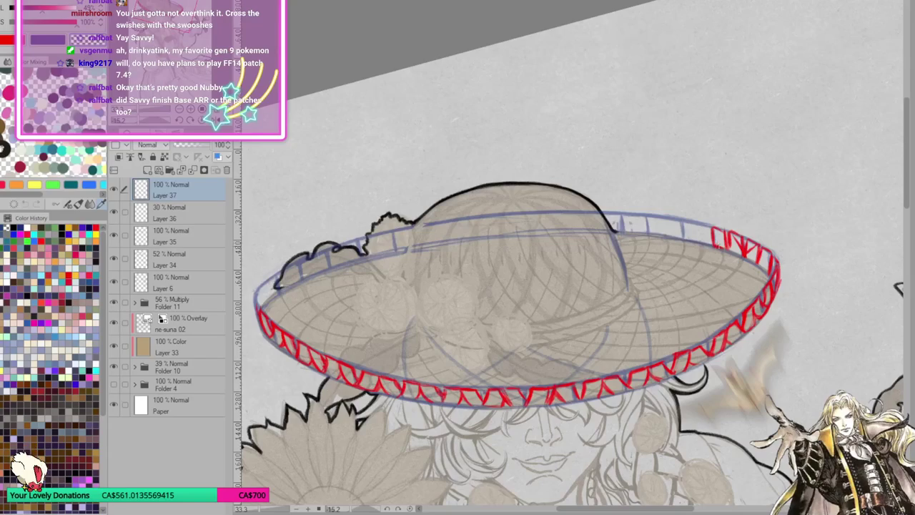
{"action": "key", "text": "ctrl+z"}
{"action": "key", "text": "ctrl+z"}
{"action": "key", "text": "ctrl+z"}
{"action": "key", "text": "ctrl+z"}
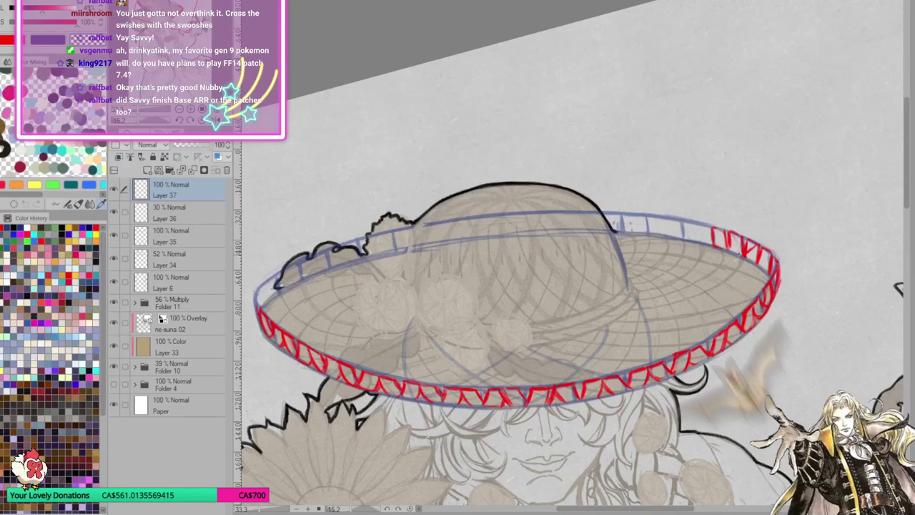
{"action": "key", "text": "ctrl+z"}
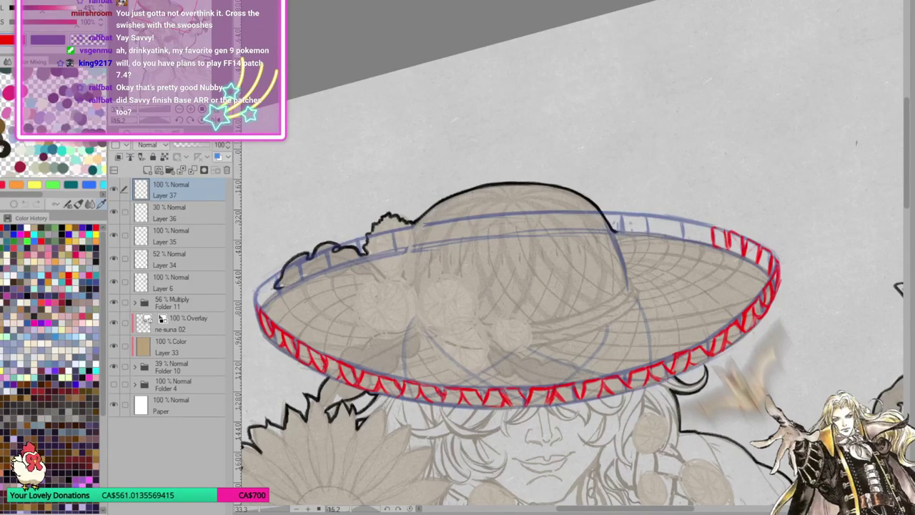
Draw red zigzags along the upper-left and upper-right rim, erasing and redrawing untidy parts.
{"action": "mouse_move", "coordinate": [259, 306]}
{"action": "left_mouse_down"}
{"action": "mouse_move", "coordinate": [276, 274]}
{"action": "mouse_move", "coordinate": [257, 285]}
{"action": "mouse_move", "coordinate": [282, 281]}
{"action": "mouse_move", "coordinate": [293, 263]}
{"action": "mouse_move", "coordinate": [300, 281]}
{"action": "mouse_move", "coordinate": [296, 262]}
{"action": "mouse_move", "coordinate": [278, 264]}
{"action": "mouse_move", "coordinate": [297, 262]}
{"action": "mouse_move", "coordinate": [306, 279]}
{"action": "mouse_move", "coordinate": [307, 255]}
{"action": "mouse_move", "coordinate": [314, 272]}
{"action": "mouse_move", "coordinate": [332, 244]}
{"action": "mouse_move", "coordinate": [345, 240]}
{"action": "mouse_move", "coordinate": [348, 263]}
{"action": "mouse_move", "coordinate": [330, 247]}
{"action": "mouse_move", "coordinate": [358, 241]}
{"action": "left_mouse_up"}
{"action": "left_click_drag", "start_coordinate": [359, 248], "coordinate": [362, 259]}
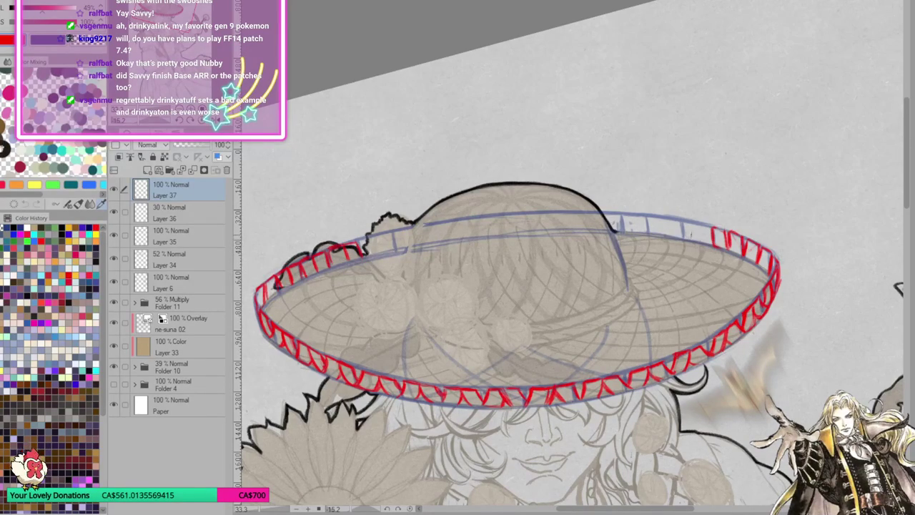
{"action": "mouse_move", "coordinate": [681, 240]}
{"action": "left_mouse_down"}
{"action": "mouse_move", "coordinate": [684, 222]}
{"action": "mouse_move", "coordinate": [713, 225]}
{"action": "mouse_move", "coordinate": [665, 220]}
{"action": "left_mouse_up"}
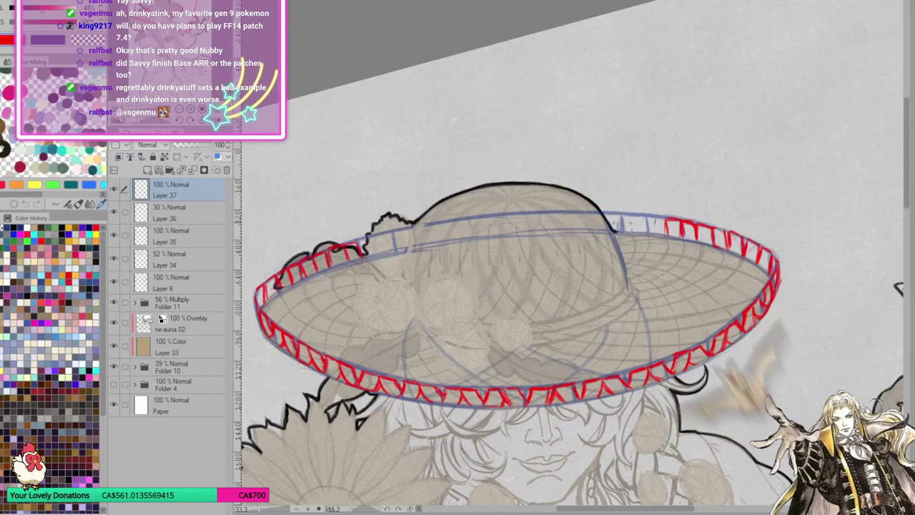
{"action": "mouse_move", "coordinate": [651, 232]}
{"action": "left_mouse_down"}
{"action": "mouse_move", "coordinate": [641, 213]}
{"action": "mouse_move", "coordinate": [651, 234]}
{"action": "mouse_move", "coordinate": [642, 230]}
{"action": "left_mouse_up"}
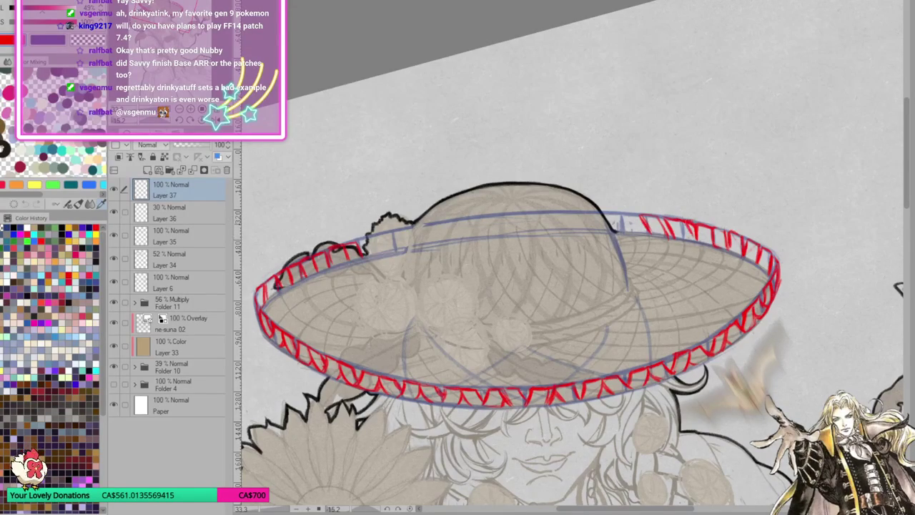
{"action": "mouse_move", "coordinate": [701, 249]}
{"action": "left_mouse_down"}
{"action": "mouse_move", "coordinate": [767, 273]}
{"action": "mouse_move", "coordinate": [773, 255]}
{"action": "left_mouse_up"}
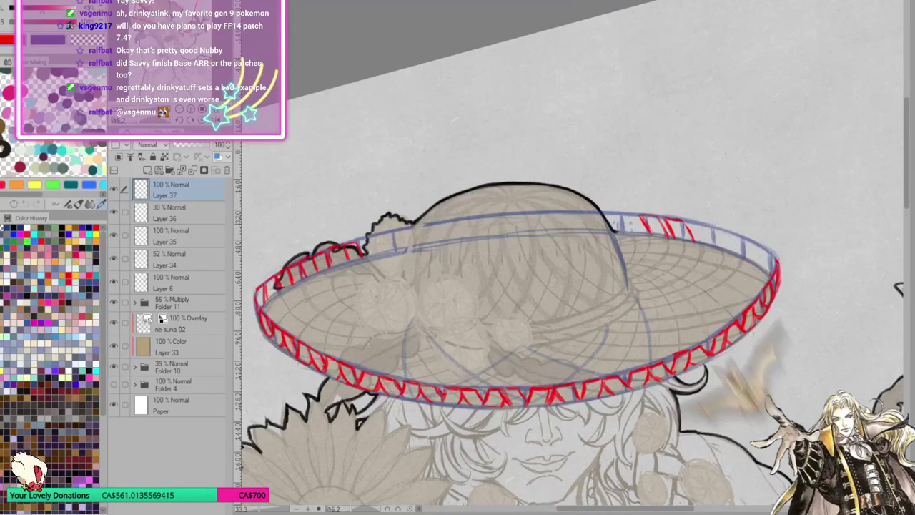
{"action": "mouse_move", "coordinate": [693, 220]}
{"action": "left_mouse_down"}
{"action": "mouse_move", "coordinate": [704, 248]}
{"action": "mouse_move", "coordinate": [712, 226]}
{"action": "mouse_move", "coordinate": [730, 253]}
{"action": "mouse_move", "coordinate": [736, 233]}
{"action": "mouse_move", "coordinate": [752, 266]}
{"action": "mouse_move", "coordinate": [762, 246]}
{"action": "left_mouse_up"}
{"action": "mouse_move", "coordinate": [760, 243]}
{"action": "left_mouse_down"}
{"action": "mouse_move", "coordinate": [768, 273]}
{"action": "mouse_move", "coordinate": [776, 265]}
{"action": "left_mouse_up"}
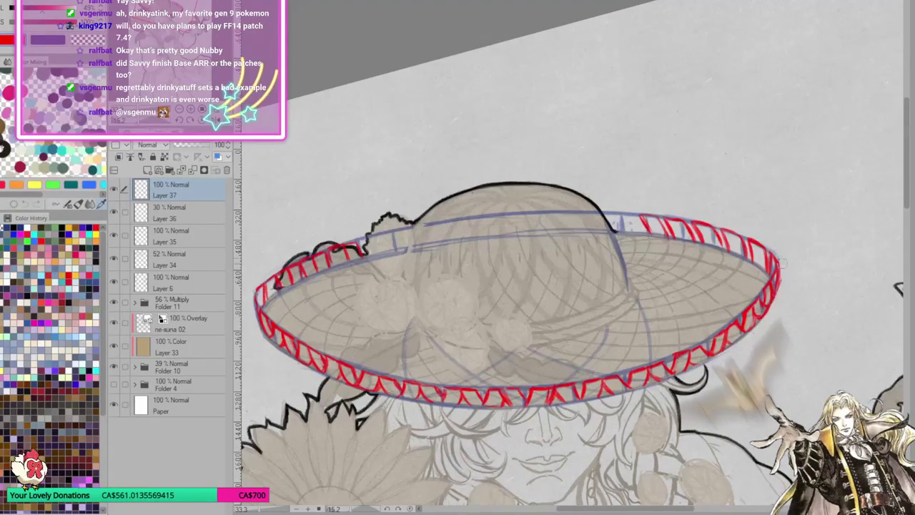
{"action": "mouse_move", "coordinate": [641, 211]}
{"action": "left_mouse_down"}
{"action": "mouse_move", "coordinate": [648, 232]}
{"action": "mouse_move", "coordinate": [654, 216]}
{"action": "mouse_move", "coordinate": [668, 239]}
{"action": "left_mouse_up"}
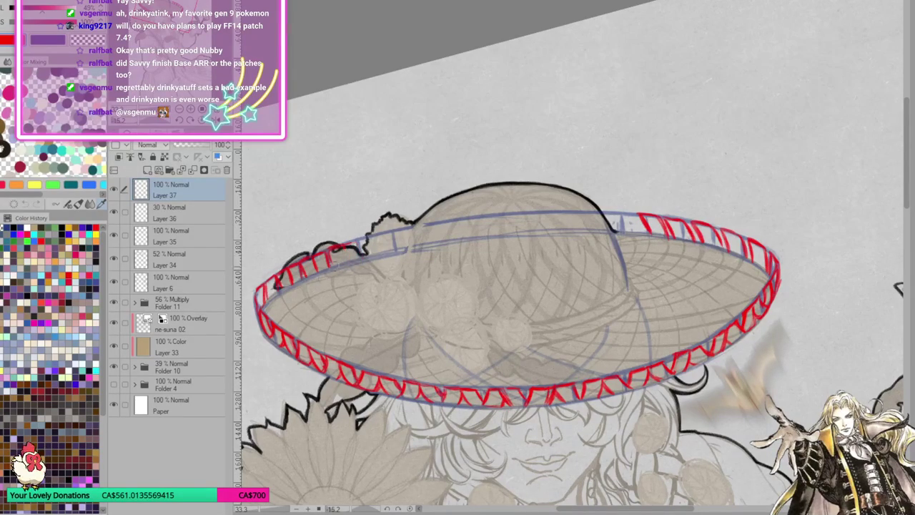
{"action": "left_click_drag", "start_coordinate": [320, 253], "coordinate": [265, 289]}
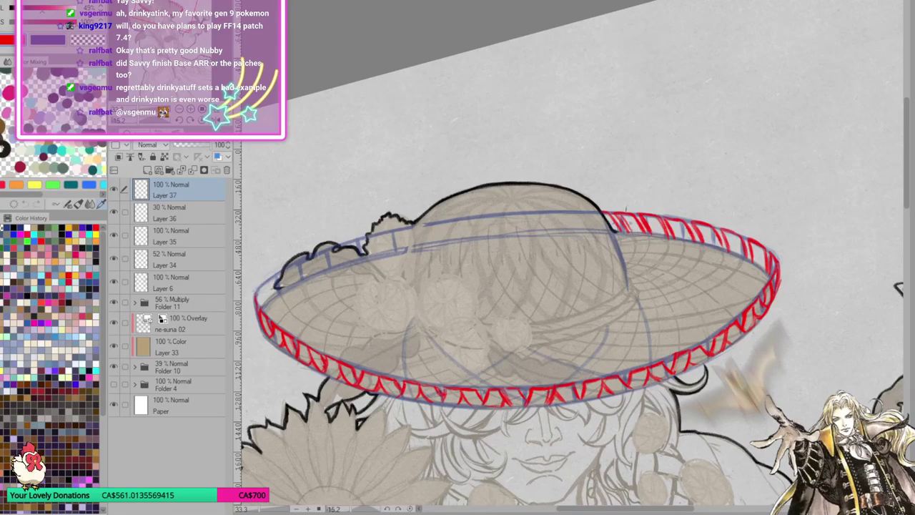
Add red zigzag strokes along the brim's top edge, working leftward from the right.
{"action": "mouse_move", "coordinate": [562, 213]}
{"action": "left_mouse_down"}
{"action": "mouse_move", "coordinate": [576, 226]}
{"action": "mouse_move", "coordinate": [537, 228]}
{"action": "left_mouse_up"}
{"action": "mouse_move", "coordinate": [498, 213]}
{"action": "left_mouse_down"}
{"action": "mouse_move", "coordinate": [512, 232]}
{"action": "mouse_move", "coordinate": [398, 248]}
{"action": "mouse_move", "coordinate": [405, 238]}
{"action": "mouse_move", "coordinate": [421, 249]}
{"action": "mouse_move", "coordinate": [377, 254]}
{"action": "mouse_move", "coordinate": [394, 234]}
{"action": "left_mouse_up"}
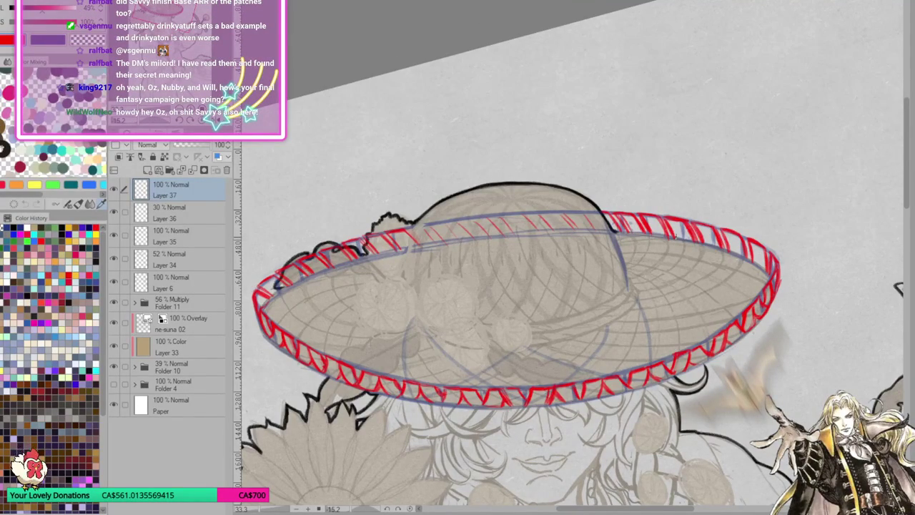
On a new Layer 38, draw blue hatch and crossing strokes along the left back brim.
{"action": "left_click", "coordinate": [147, 169]}
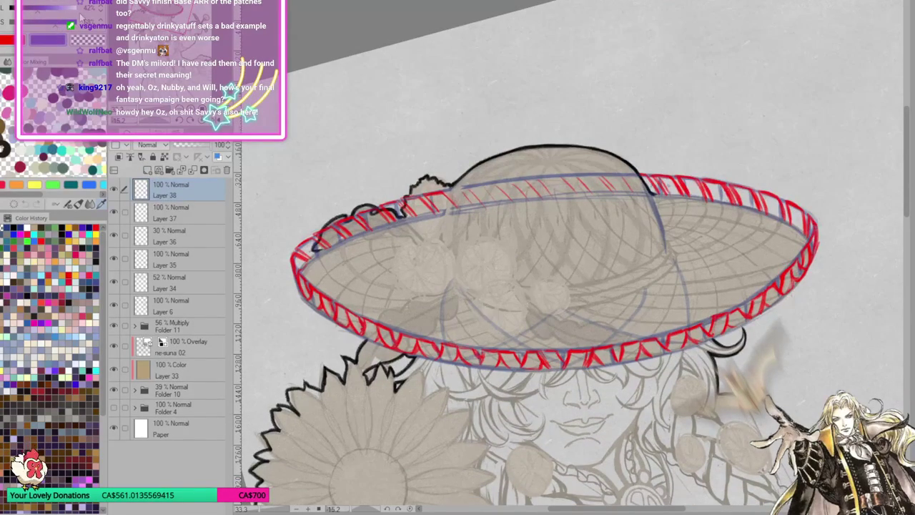
{"action": "left_click_drag", "start_coordinate": [400, 290], "coordinate": [409, 301]}
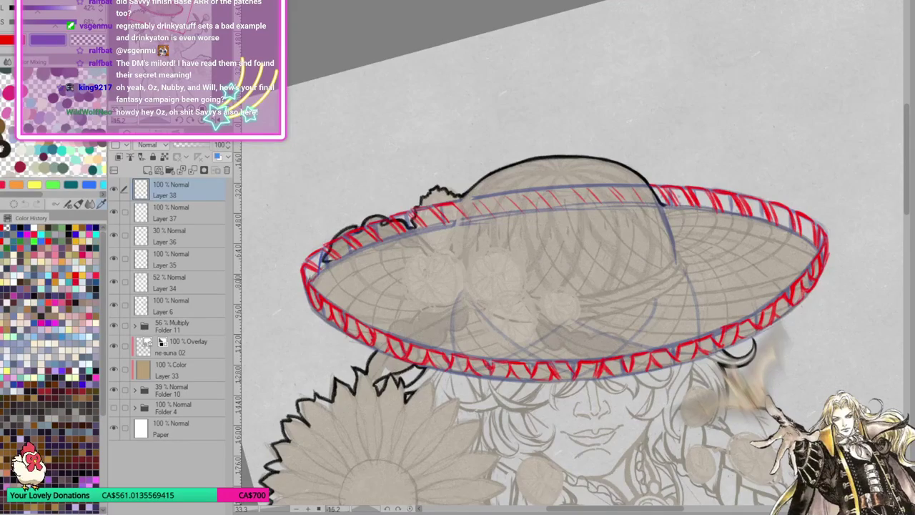
{"action": "left_click_drag", "start_coordinate": [309, 272], "coordinate": [306, 286]}
{"action": "mouse_move", "coordinate": [308, 253]}
{"action": "left_mouse_down"}
{"action": "mouse_move", "coordinate": [319, 262]}
{"action": "mouse_move", "coordinate": [331, 248]}
{"action": "mouse_move", "coordinate": [342, 259]}
{"action": "mouse_move", "coordinate": [350, 253]}
{"action": "left_mouse_up"}
{"action": "mouse_move", "coordinate": [359, 228]}
{"action": "left_mouse_down"}
{"action": "mouse_move", "coordinate": [353, 243]}
{"action": "mouse_move", "coordinate": [368, 247]}
{"action": "left_mouse_up"}
{"action": "mouse_move", "coordinate": [368, 236]}
{"action": "left_mouse_down"}
{"action": "mouse_move", "coordinate": [364, 247]}
{"action": "mouse_move", "coordinate": [374, 245]}
{"action": "left_mouse_up"}
{"action": "mouse_move", "coordinate": [399, 214]}
{"action": "left_mouse_down"}
{"action": "mouse_move", "coordinate": [390, 238]}
{"action": "mouse_move", "coordinate": [382, 224]}
{"action": "mouse_move", "coordinate": [403, 228]}
{"action": "left_mouse_up"}
{"action": "mouse_move", "coordinate": [408, 209]}
{"action": "left_mouse_down"}
{"action": "mouse_move", "coordinate": [398, 236]}
{"action": "mouse_move", "coordinate": [406, 218]}
{"action": "mouse_move", "coordinate": [416, 232]}
{"action": "left_mouse_up"}
{"action": "mouse_move", "coordinate": [427, 207]}
{"action": "left_mouse_down"}
{"action": "mouse_move", "coordinate": [425, 227]}
{"action": "mouse_move", "coordinate": [433, 210]}
{"action": "mouse_move", "coordinate": [448, 224]}
{"action": "mouse_move", "coordinate": [455, 207]}
{"action": "mouse_move", "coordinate": [462, 222]}
{"action": "left_mouse_up"}
Extend blue crossing strokes along the back brim toward its right end, undoing misplaced ones.
{"action": "mouse_move", "coordinate": [728, 236]}
{"action": "left_mouse_down"}
{"action": "mouse_move", "coordinate": [607, 235]}
{"action": "mouse_move", "coordinate": [636, 230]}
{"action": "left_mouse_up"}
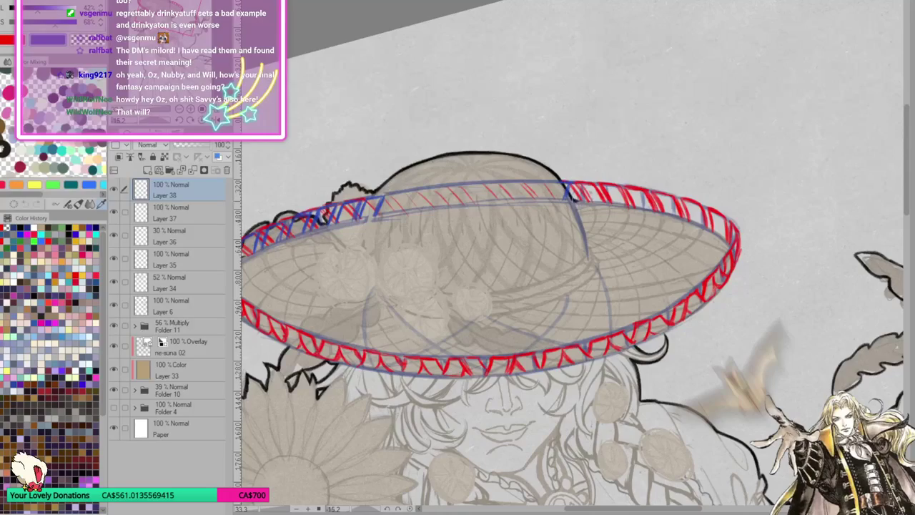
{"action": "mouse_move", "coordinate": [577, 183]}
{"action": "left_mouse_down"}
{"action": "mouse_move", "coordinate": [569, 201]}
{"action": "mouse_move", "coordinate": [591, 203]}
{"action": "mouse_move", "coordinate": [604, 188]}
{"action": "mouse_move", "coordinate": [609, 208]}
{"action": "mouse_move", "coordinate": [628, 193]}
{"action": "mouse_move", "coordinate": [634, 211]}
{"action": "mouse_move", "coordinate": [648, 193]}
{"action": "mouse_move", "coordinate": [654, 211]}
{"action": "mouse_move", "coordinate": [636, 205]}
{"action": "mouse_move", "coordinate": [656, 214]}
{"action": "mouse_move", "coordinate": [674, 200]}
{"action": "mouse_move", "coordinate": [660, 209]}
{"action": "mouse_move", "coordinate": [671, 215]}
{"action": "left_mouse_up"}
{"action": "key", "text": "ctrl+z"}
{"action": "key", "text": "ctrl+z"}
{"action": "mouse_move", "coordinate": [685, 195]}
{"action": "left_mouse_down"}
{"action": "mouse_move", "coordinate": [664, 202]}
{"action": "mouse_move", "coordinate": [680, 206]}
{"action": "mouse_move", "coordinate": [677, 219]}
{"action": "mouse_move", "coordinate": [687, 204]}
{"action": "mouse_move", "coordinate": [693, 224]}
{"action": "mouse_move", "coordinate": [702, 215]}
{"action": "left_mouse_up"}
{"action": "key", "text": "ctrl+z"}
{"action": "key", "text": "ctrl+z"}
{"action": "key", "text": "ctrl+z"}
{"action": "key", "text": "ctrl+z"}
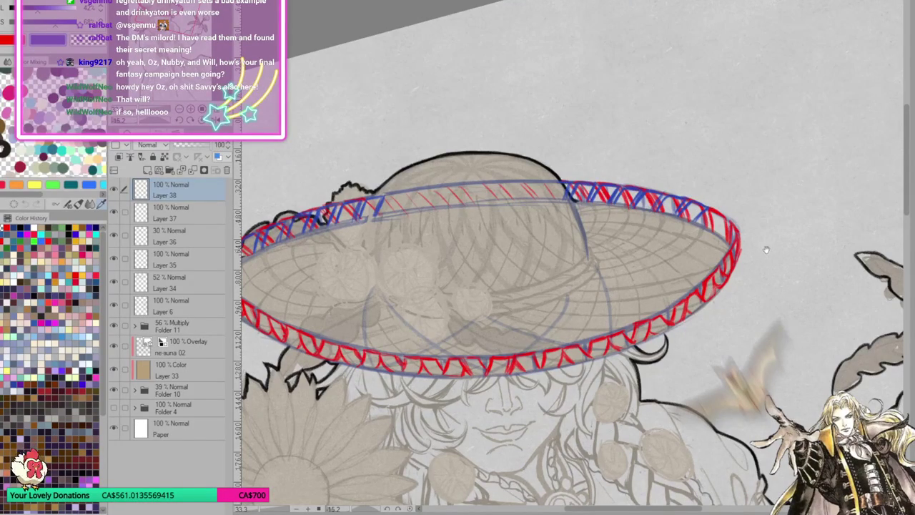
{"action": "left_click_drag", "start_coordinate": [486, 286], "coordinate": [476, 281]}
{"action": "mouse_move", "coordinate": [694, 211]}
{"action": "left_mouse_down"}
{"action": "mouse_move", "coordinate": [686, 221]}
{"action": "mouse_move", "coordinate": [695, 211]}
{"action": "left_mouse_up"}
{"action": "left_click_drag", "start_coordinate": [718, 203], "coordinate": [700, 231]}
Pan, zoom and rotate the view to inspect the brim's left back side.
{"action": "left_click_drag", "start_coordinate": [599, 391], "coordinate": [558, 331]}
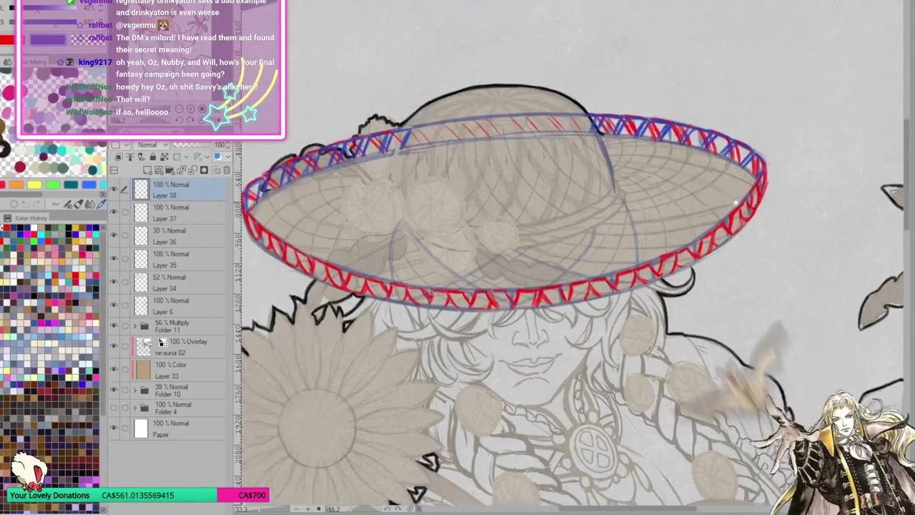
{"action": "left_click_drag", "start_coordinate": [678, 179], "coordinate": [759, 227]}
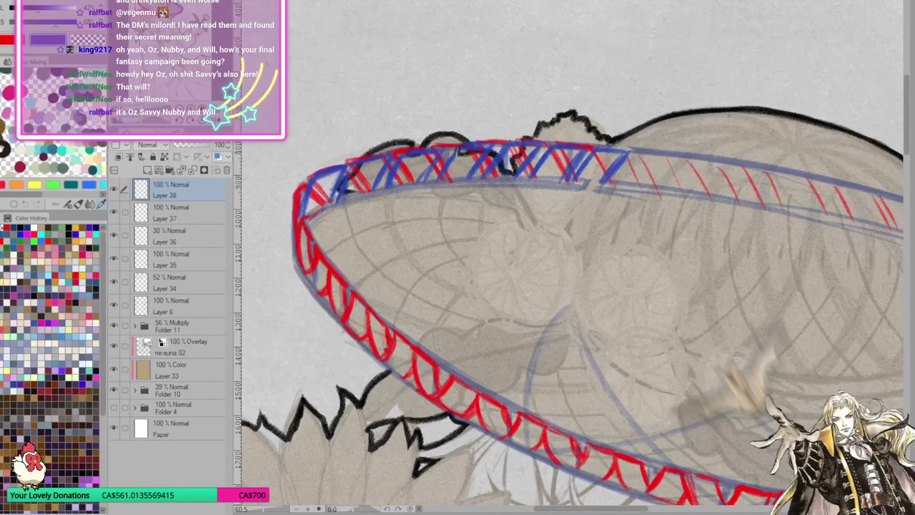
{"action": "left_click_drag", "start_coordinate": [461, 176], "coordinate": [445, 221]}
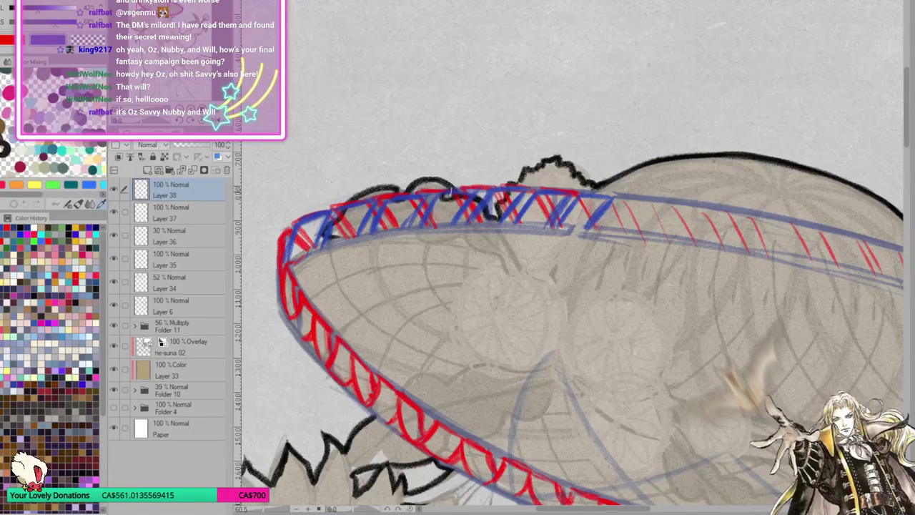
{"action": "left_click_drag", "start_coordinate": [472, 192], "coordinate": [455, 193]}
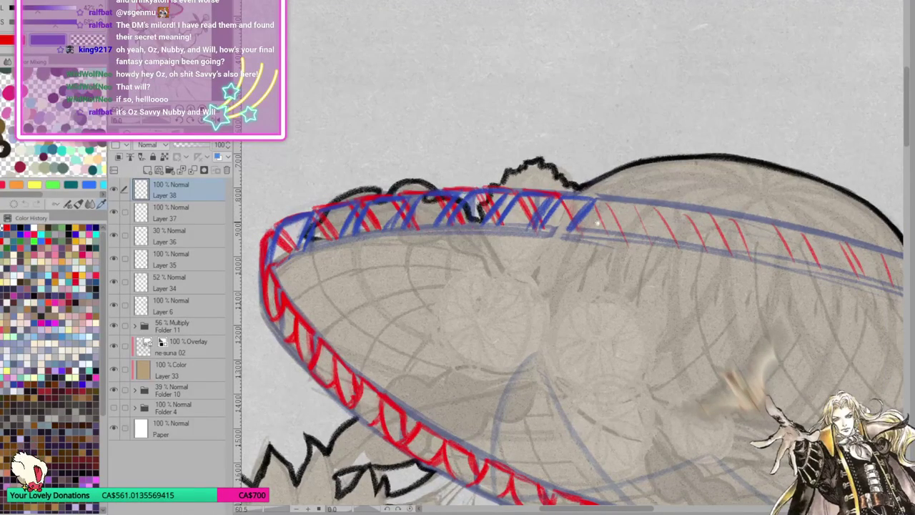
{"action": "left_click_drag", "start_coordinate": [600, 222], "coordinate": [572, 161]}
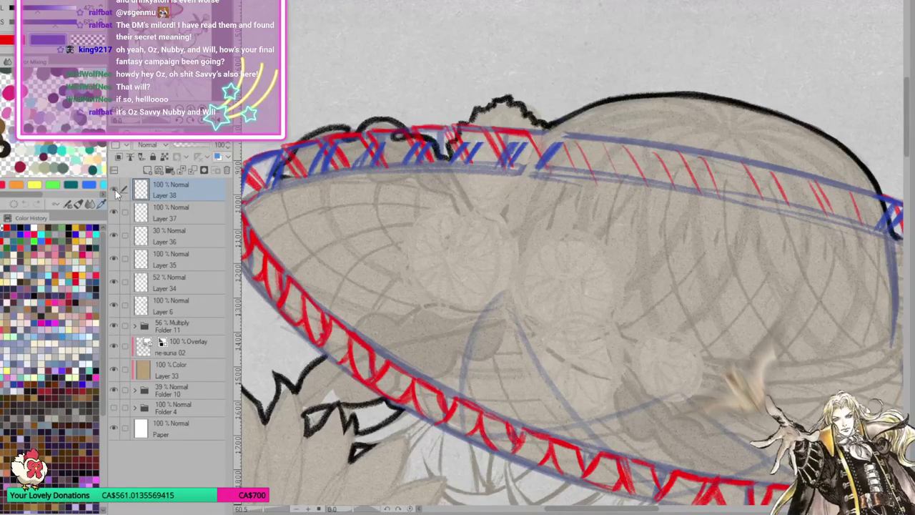
Duplicate the blue cross and red zigzag layers, moving Layer 37 Copy up the stack.
{"action": "key", "text": "ctrl+j"}
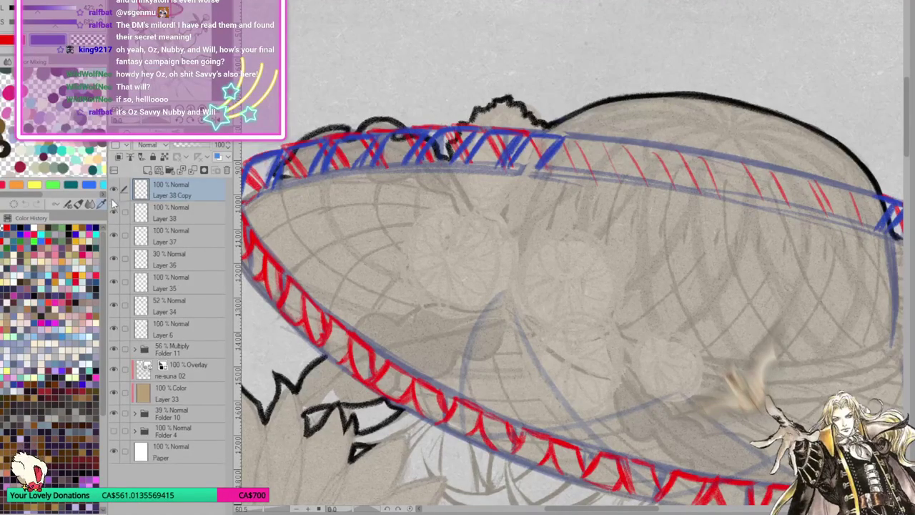
{"action": "left_click", "coordinate": [113, 190]}
{"action": "left_click", "coordinate": [114, 236]}
{"action": "left_click", "coordinate": [113, 234]}
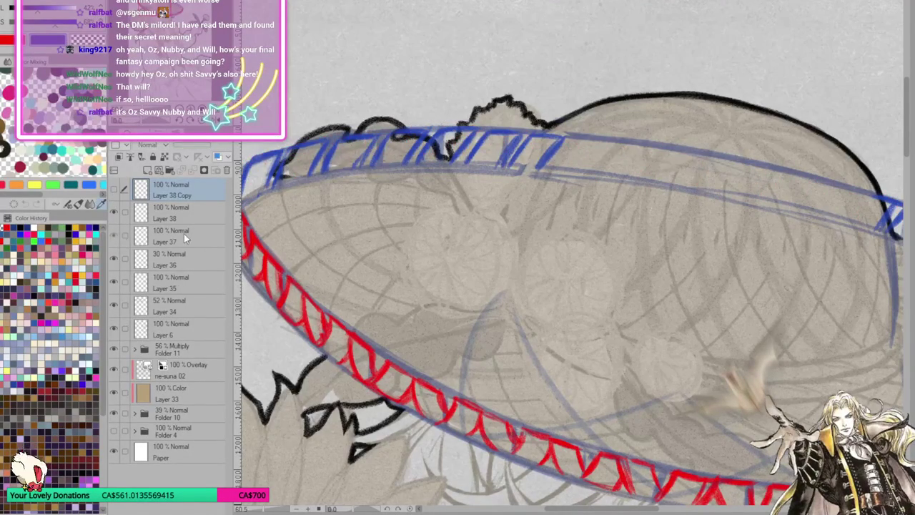
{"action": "left_click", "coordinate": [184, 234]}
{"action": "key", "text": "ctrl+j"}
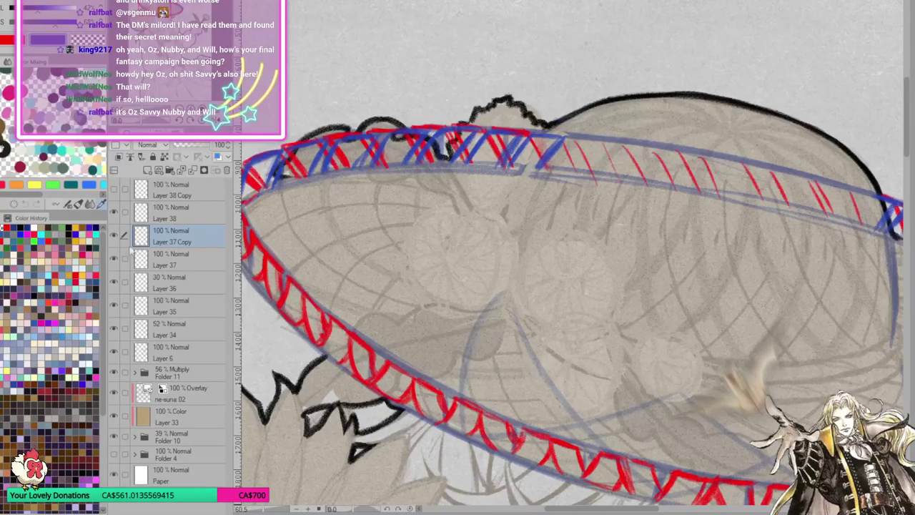
{"action": "left_click_drag", "start_coordinate": [171, 236], "coordinate": [173, 205]}
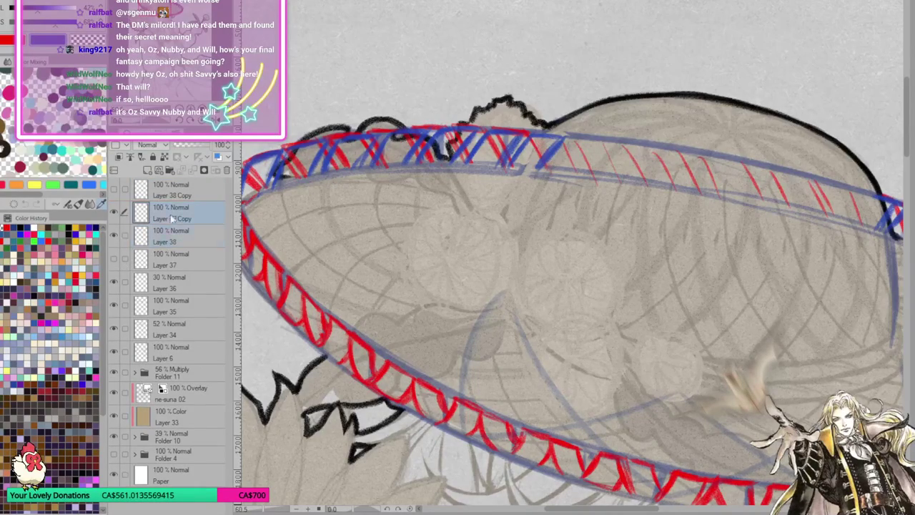
Move Layer 38 Copy below Layer 37, toggling layer visibility to compare, and select Layer 37 Copy.
{"action": "left_click", "coordinate": [112, 236]}
{"action": "left_click", "coordinate": [112, 236]}
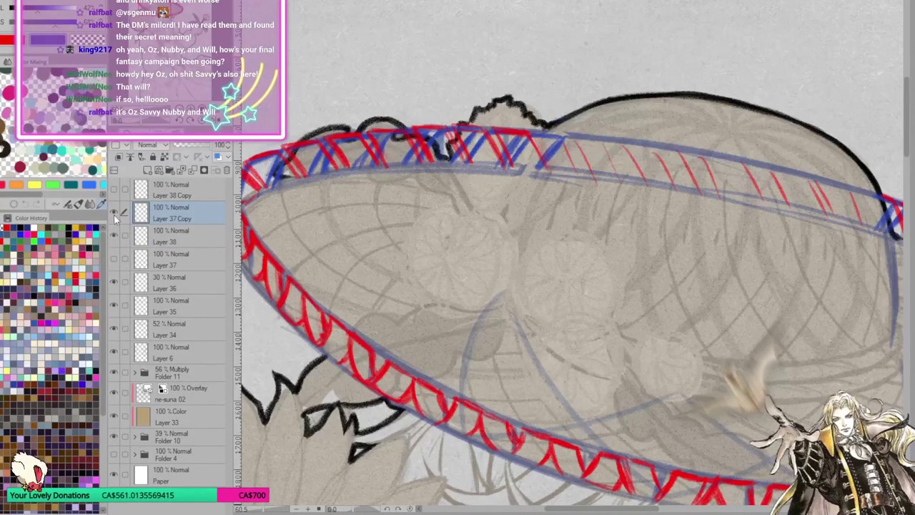
{"action": "left_click", "coordinate": [114, 214]}
{"action": "left_click", "coordinate": [114, 239]}
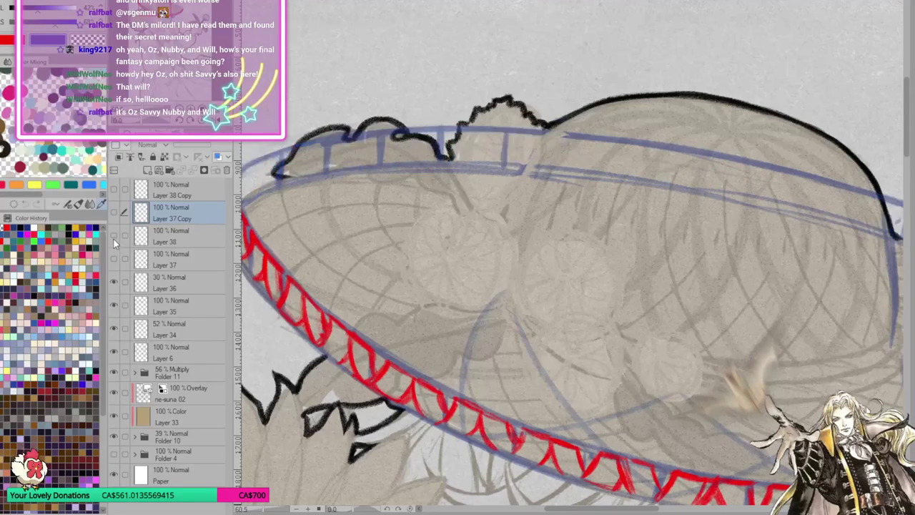
{"action": "left_click_drag", "start_coordinate": [168, 192], "coordinate": [171, 268]}
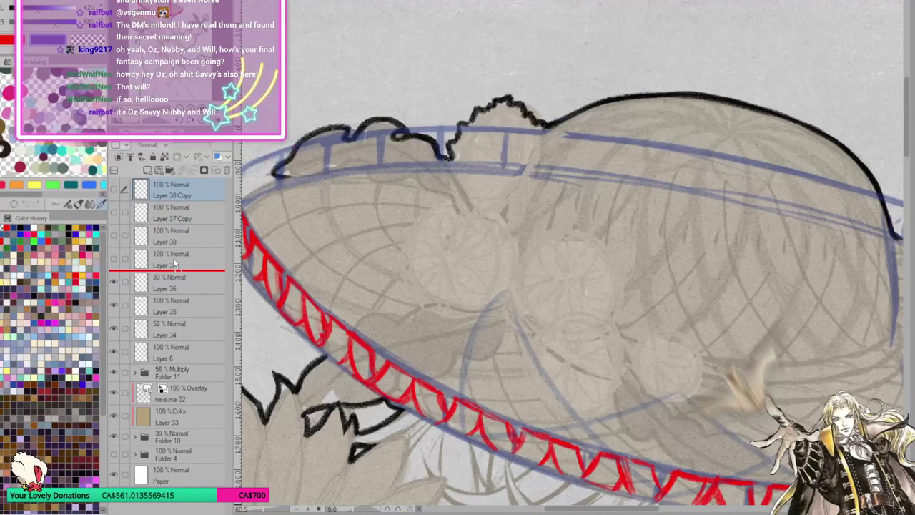
{"action": "left_click", "coordinate": [115, 213]}
{"action": "left_click", "coordinate": [114, 189]}
{"action": "left_click", "coordinate": [175, 190]}
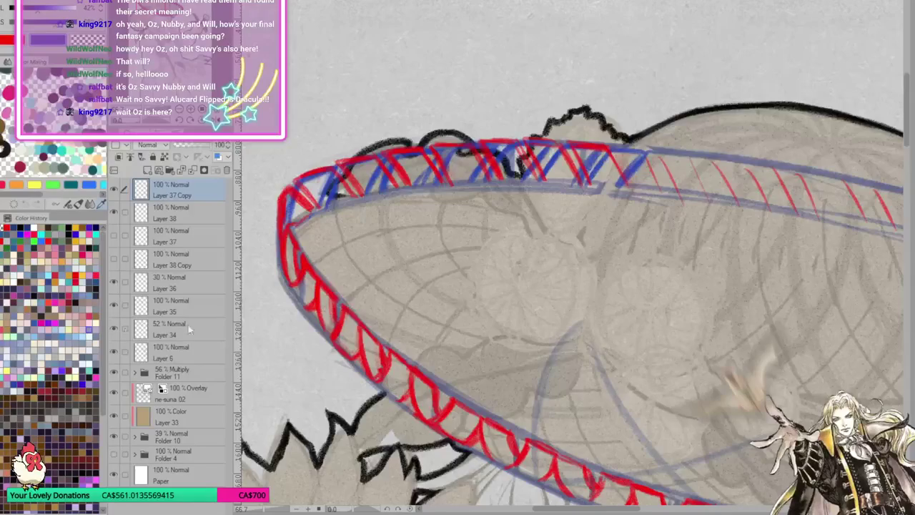
{"action": "scroll", "coordinate": [379, 269], "scroll_direction": "down", "scroll_amount": 3}
{"action": "scroll", "coordinate": [379, 269], "scroll_direction": "up", "scroll_amount": 3}
{"action": "mouse_move", "coordinate": [379, 268]}
{"action": "left_mouse_down"}
{"action": "mouse_move", "coordinate": [580, 359]}
{"action": "mouse_move", "coordinate": [575, 163]}
{"action": "left_mouse_up"}
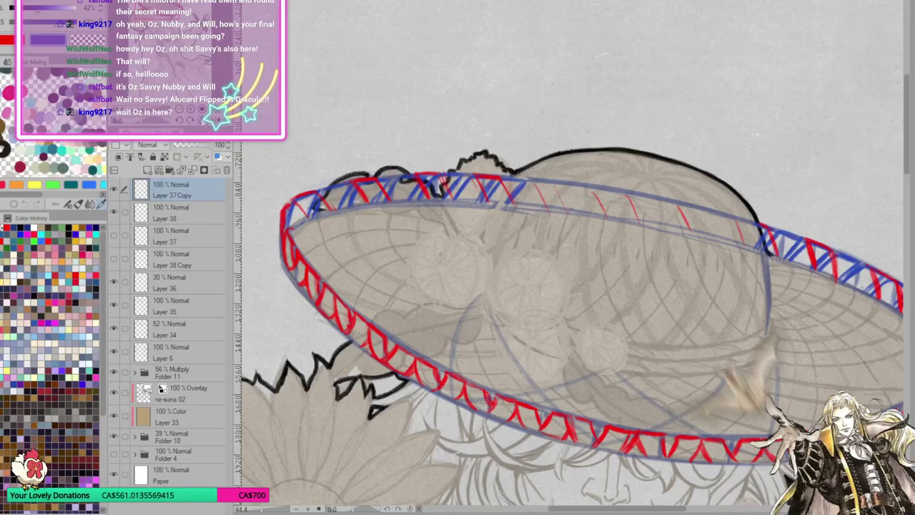
{"action": "key", "text": "ctrl+0"}
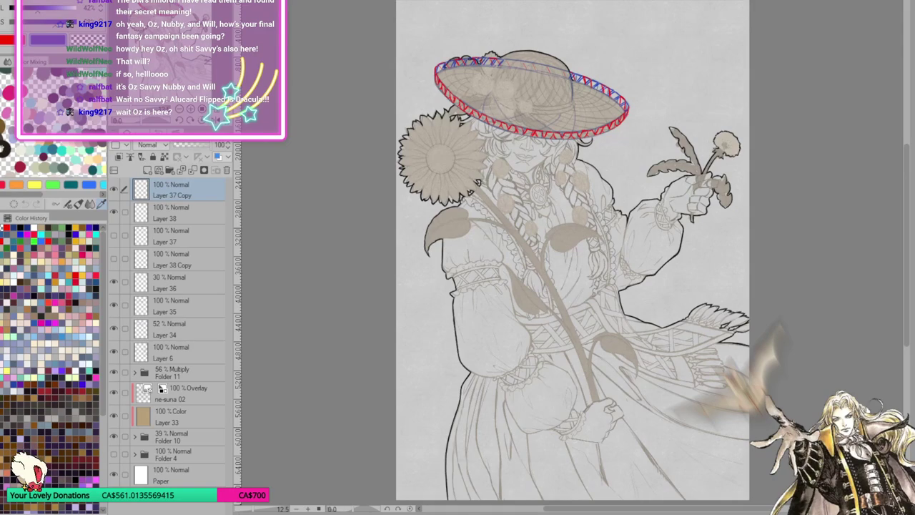
{"action": "key", "text": "ctrl+plus"}
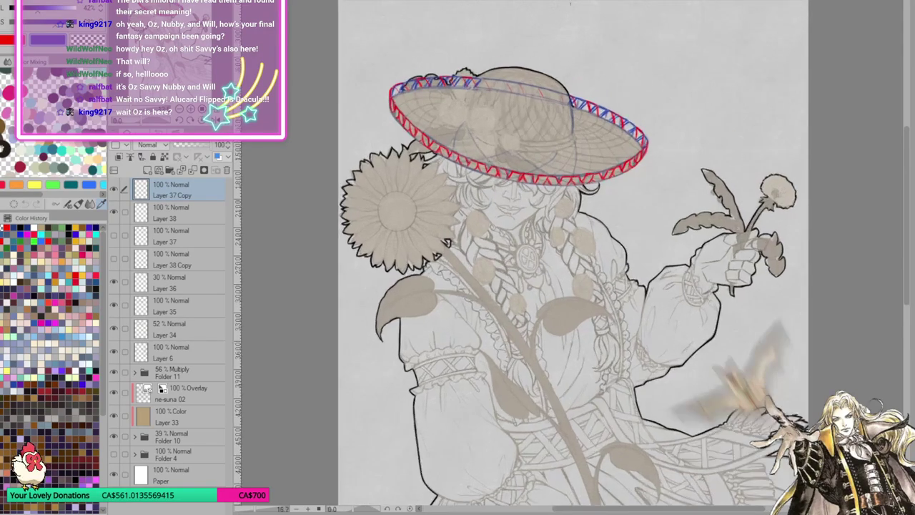
{"action": "key", "text": "ctrl+plus"}
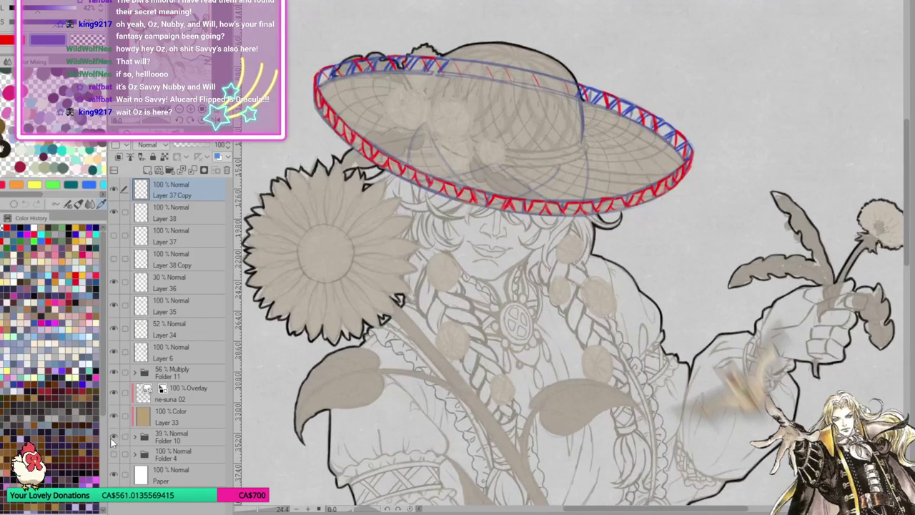
{"action": "left_click", "coordinate": [114, 437]}
{"action": "left_click", "coordinate": [113, 437]}
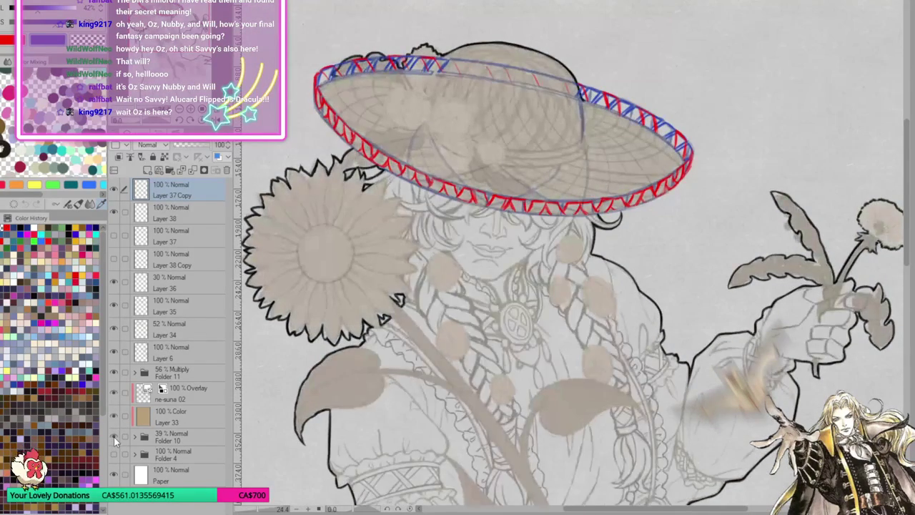